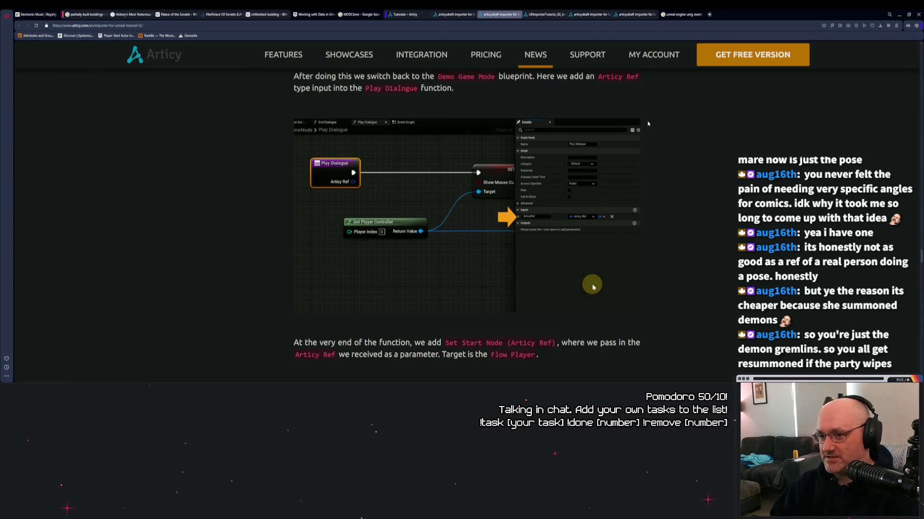
- Scroll through the articy tutorial in the browser to review the dialogue setup
scroll(647, 140, "up", 1)
scroll(646, 144, "down", 5)
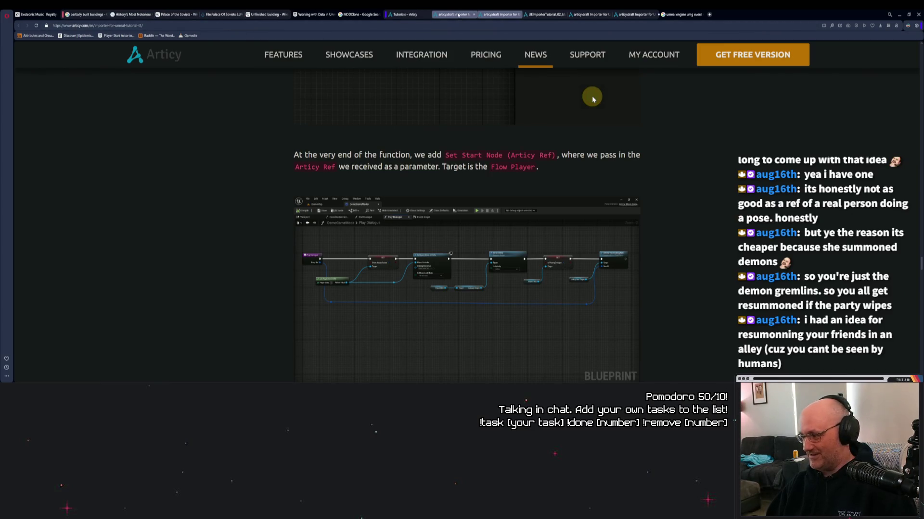
mouse_move(460, 18)
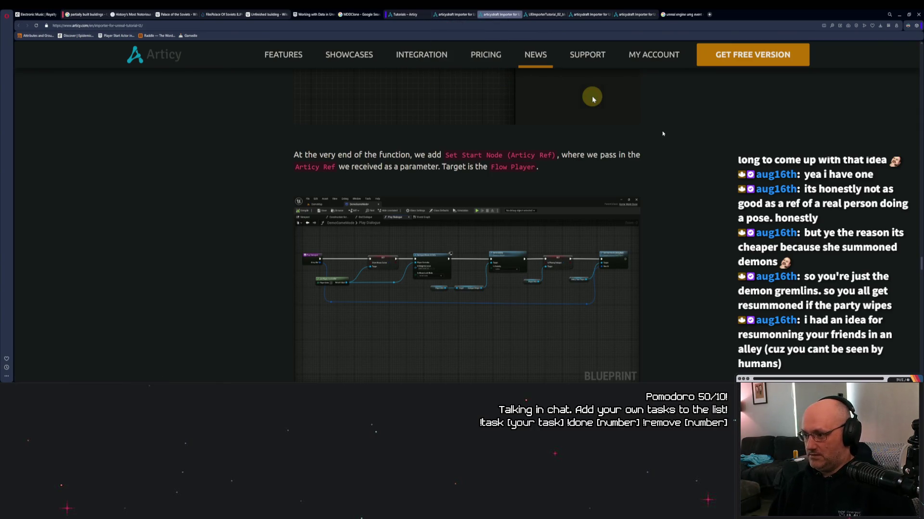
scroll(663, 133, "down", 5)
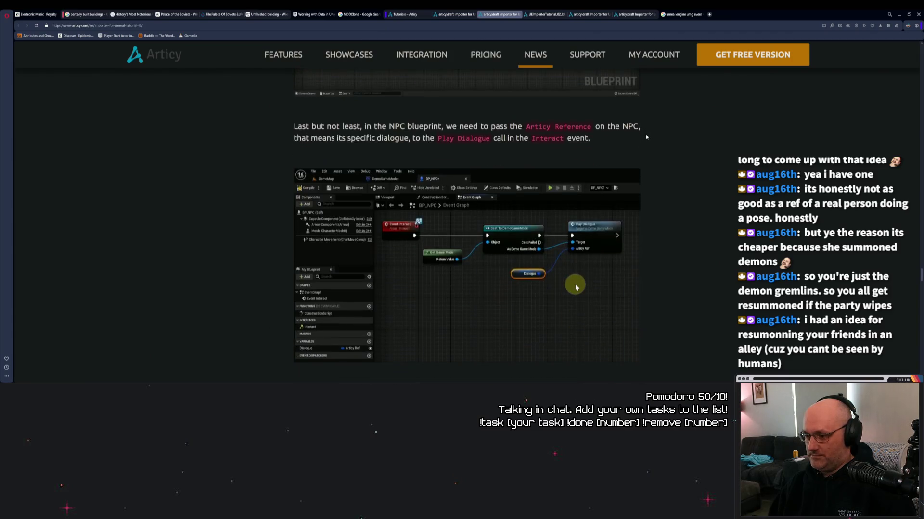
scroll(646, 138, "down", 6)
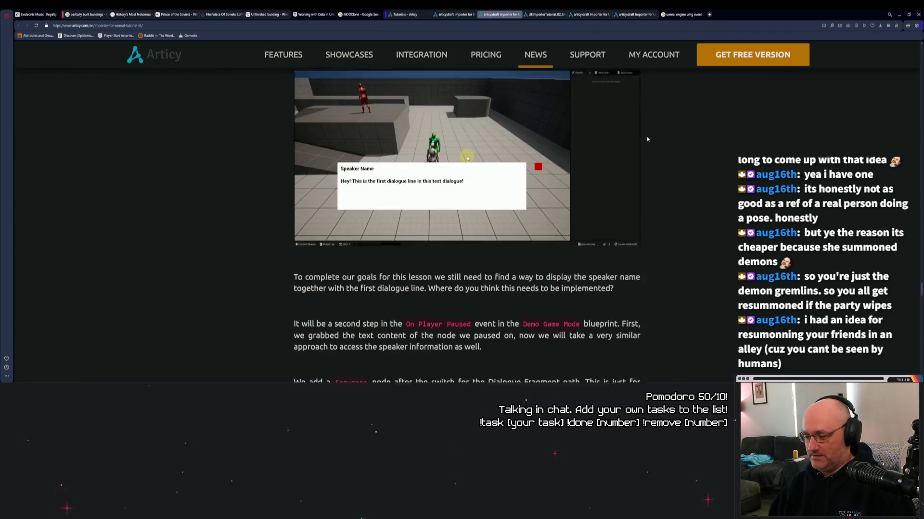
scroll(647, 139, "down", 4)
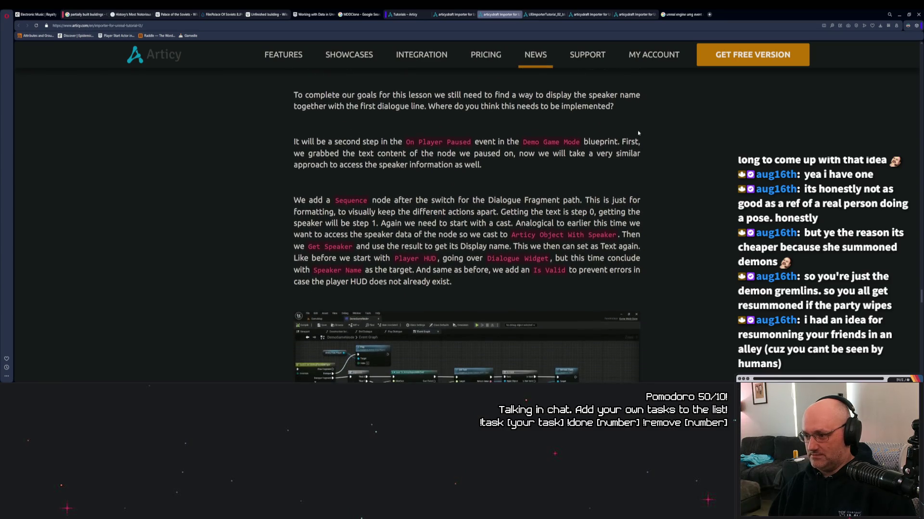
scroll(638, 132, "down", 1)
scroll(635, 136, "up", 1)
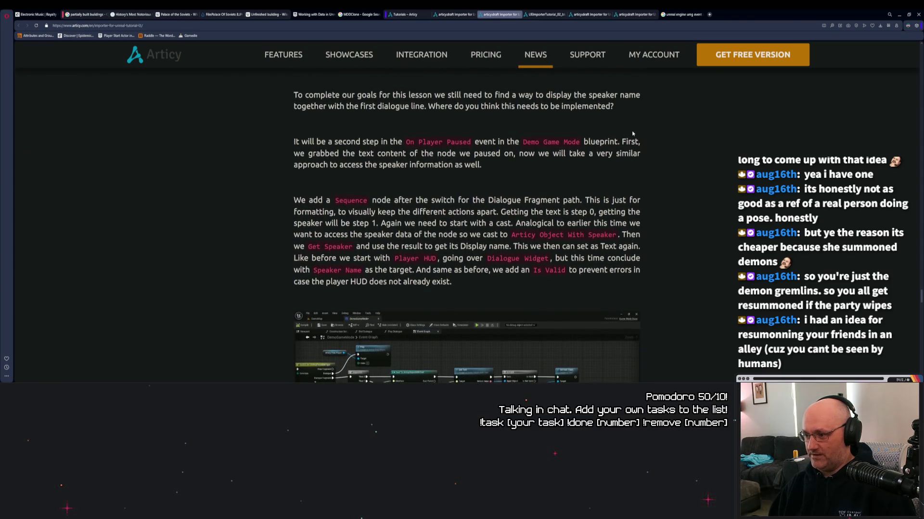
scroll(633, 133, "up", 2)
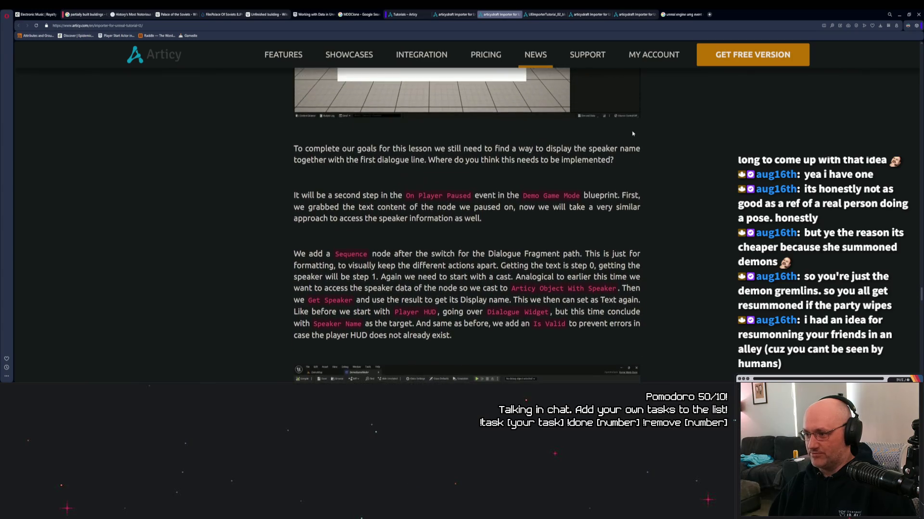
scroll(632, 134, "down", 3)
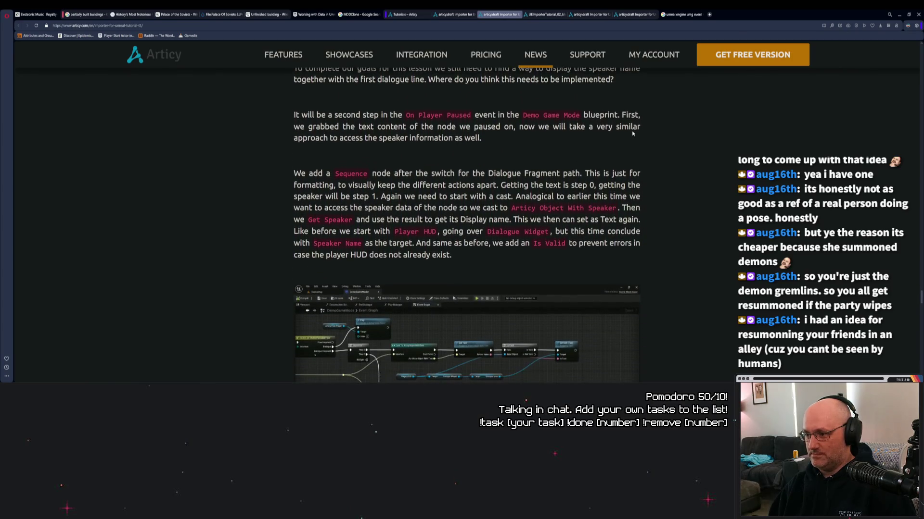
scroll(633, 134, "down", 3)
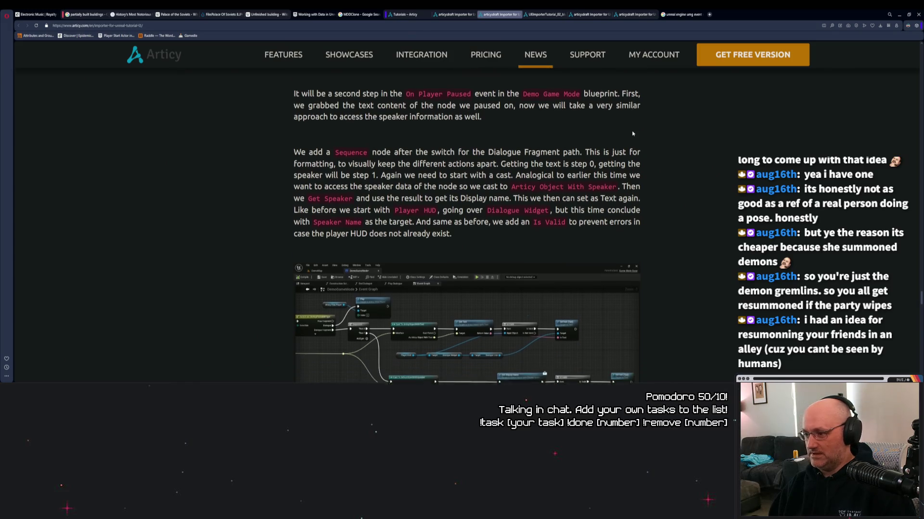
scroll(647, 137, "down", 1)
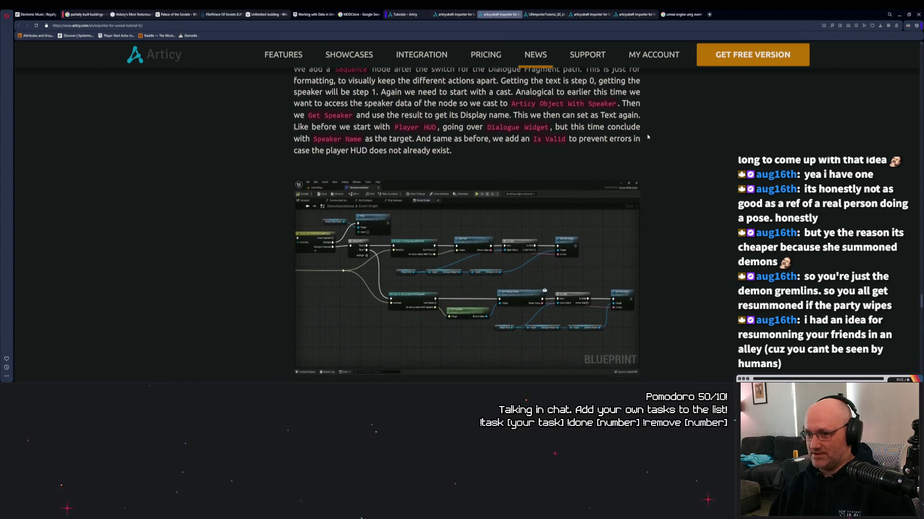
scroll(648, 137, "up", 1)
scroll(647, 137, "down", 1)
scroll(647, 137, "down", 4)
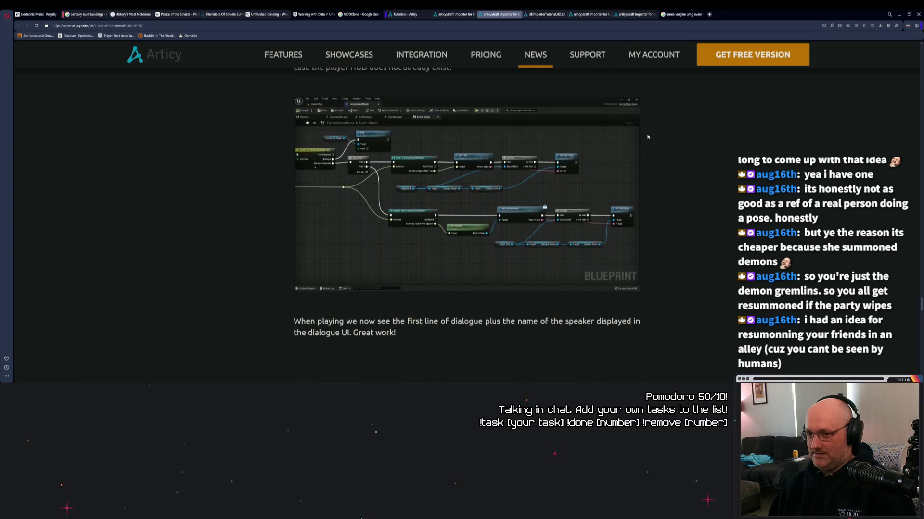
scroll(647, 137, "up", 11)
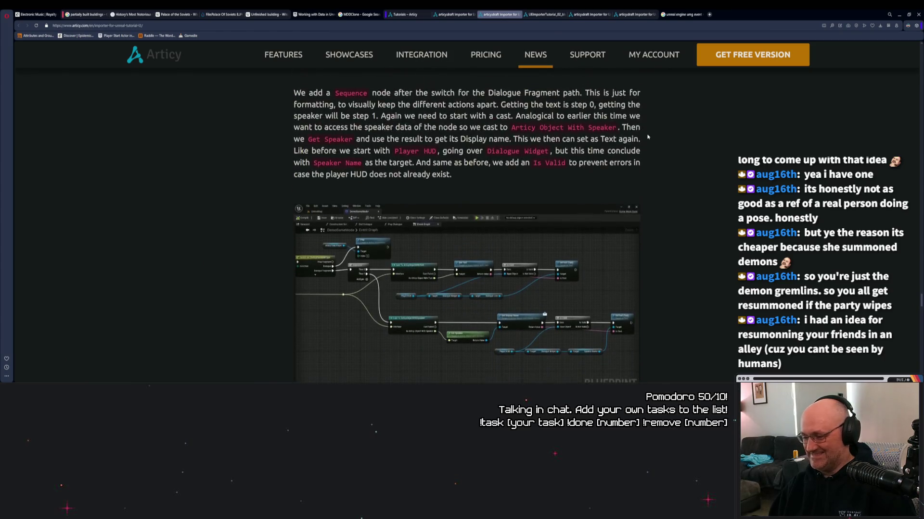
scroll(648, 137, "up", 3)
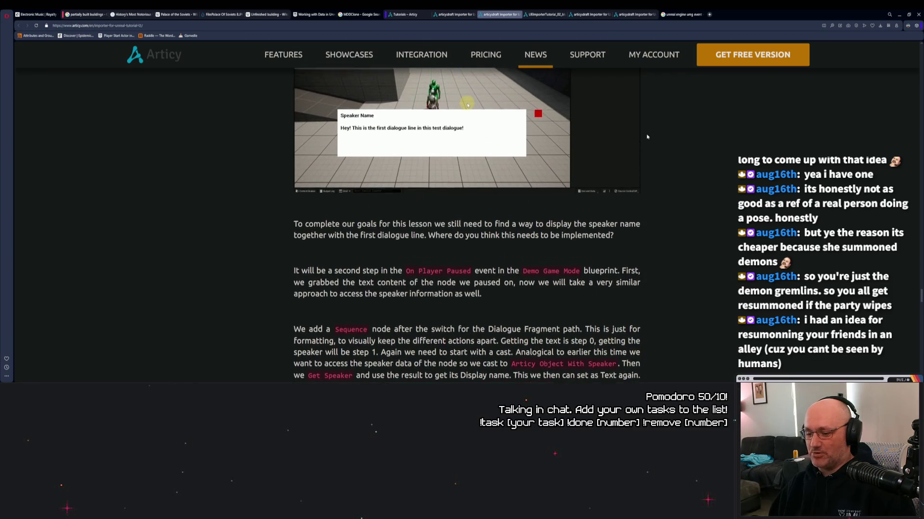
scroll(647, 136, "up", 4)
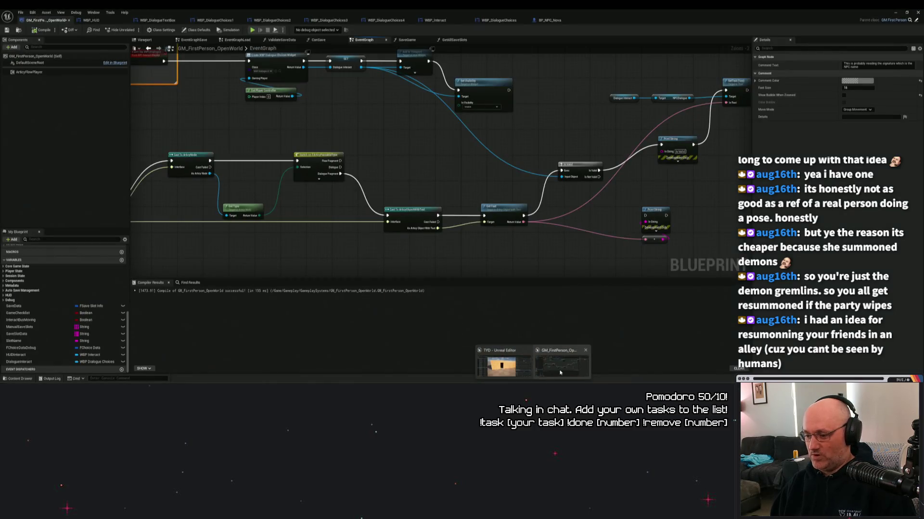
- Move the four dialogue text nodes right and down, and shift the Is Valid node right
left_click(560, 373)
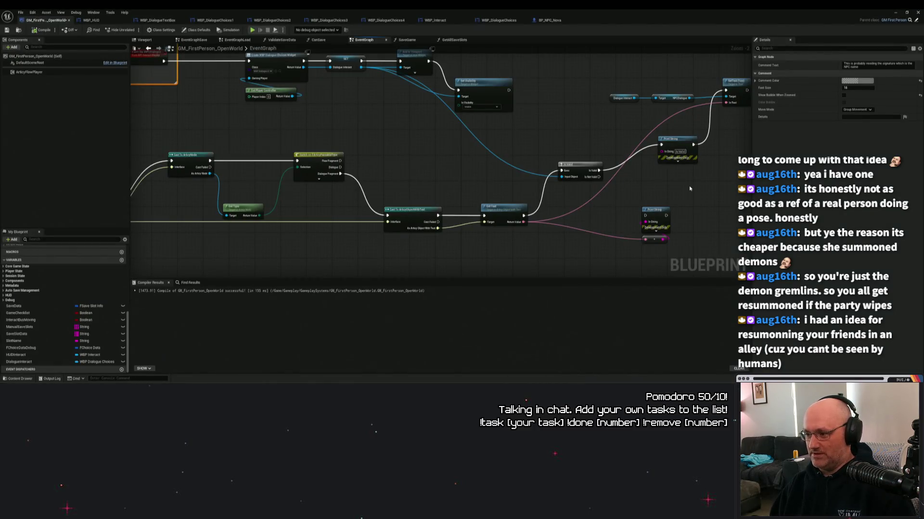
mouse_move(692, 188)
left_mouse_down()
mouse_move(540, 178)
mouse_move(594, 223)
left_mouse_up()
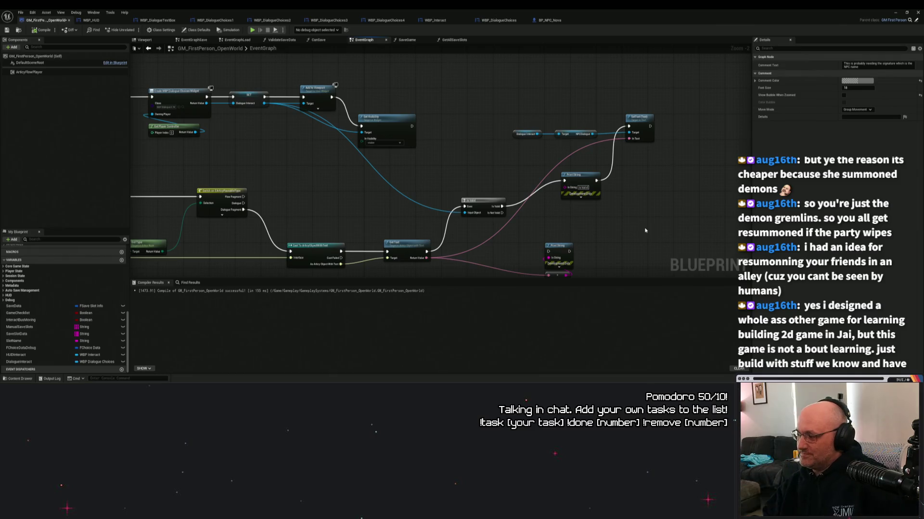
left_click_drag(677, 210, 523, 85)
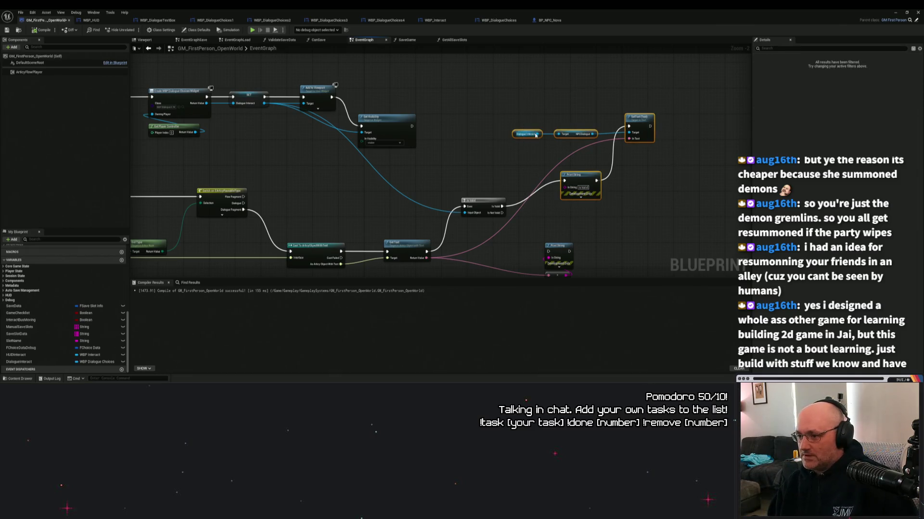
left_click_drag(534, 134, 586, 160)
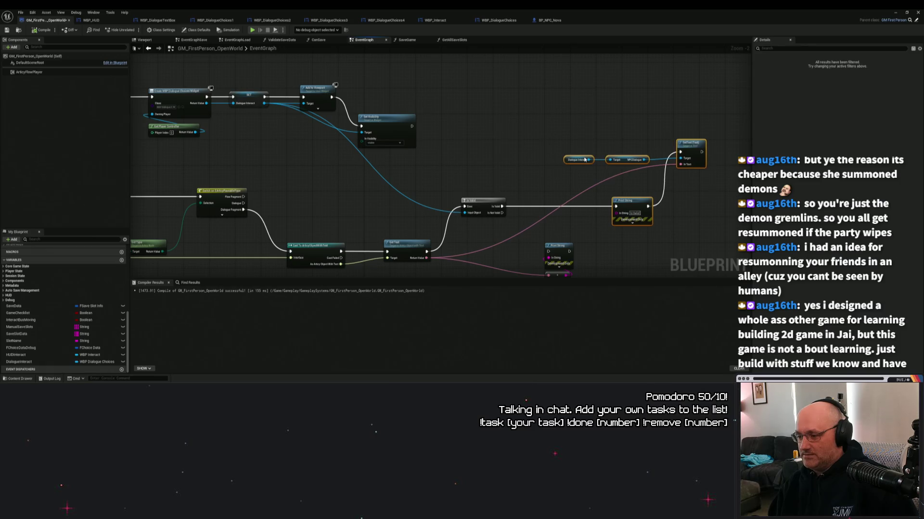
left_click(493, 200)
left_click_drag(493, 200, 555, 205)
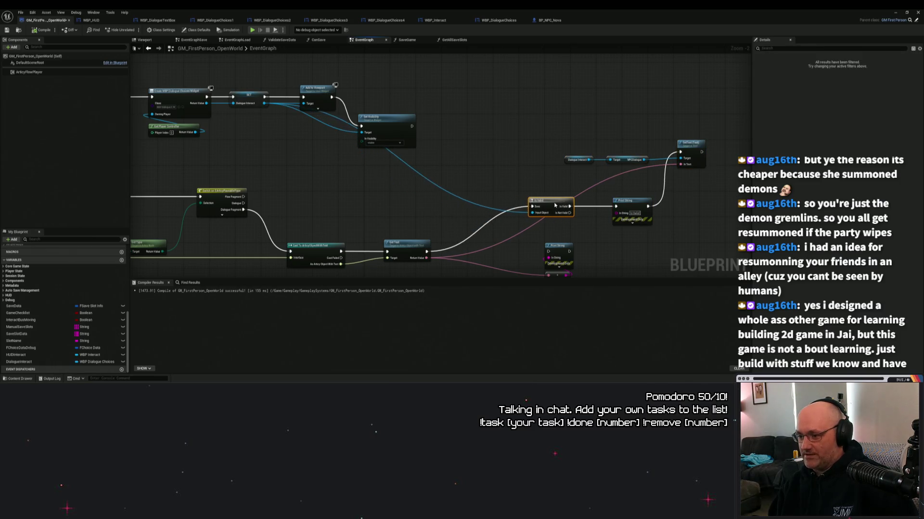
- Raise the Set Visibility and Add to Viewport nodes and re-centre the event graph
left_click_drag(467, 179, 570, 192)
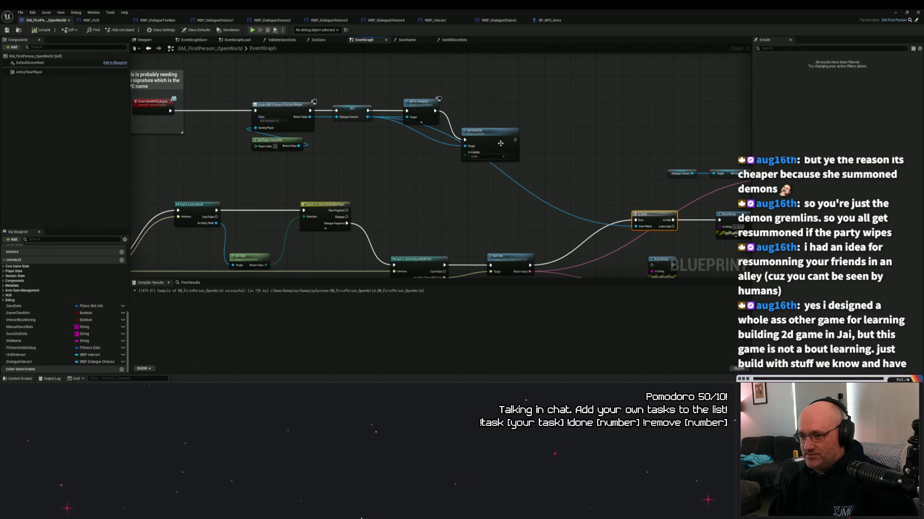
mouse_move(493, 136)
left_mouse_down()
mouse_move(502, 112)
mouse_move(498, 134)
left_mouse_up()
left_click_drag(422, 104, 423, 90)
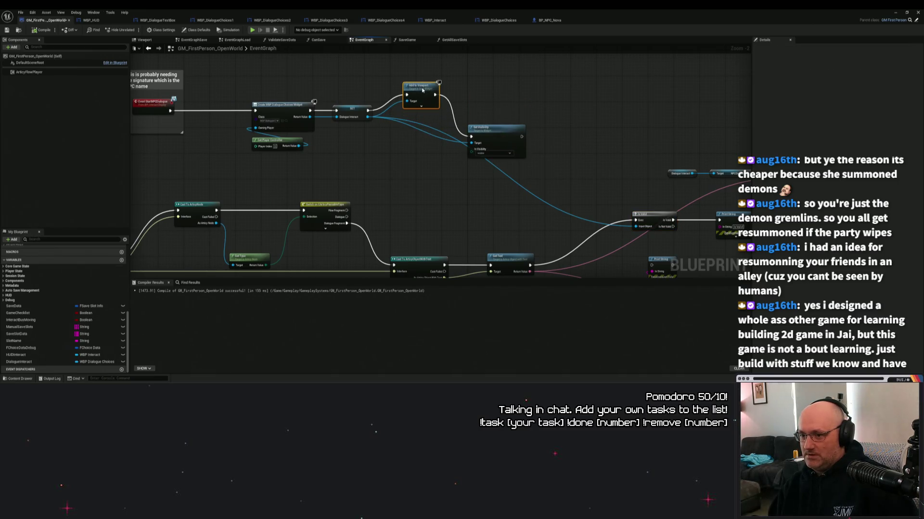
left_click_drag(496, 136, 496, 116)
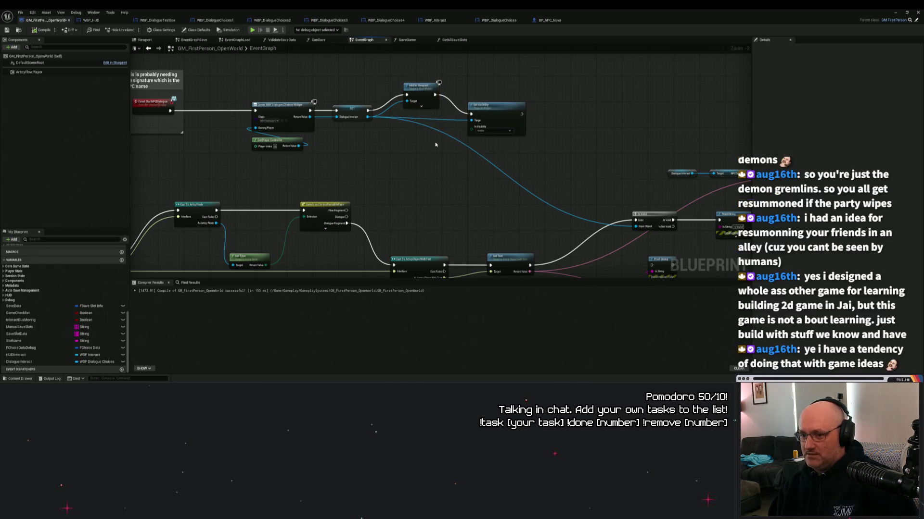
left_click_drag(409, 160, 493, 170)
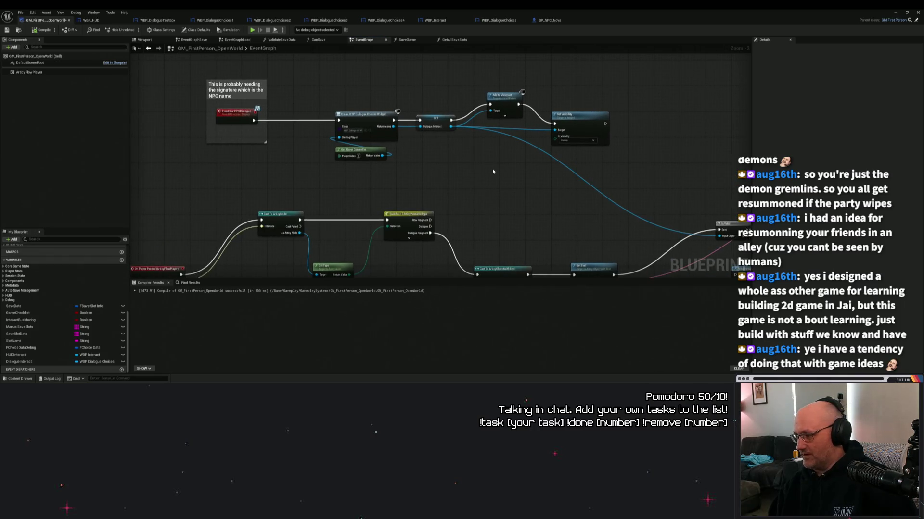
mouse_move(614, 163)
left_mouse_down()
mouse_move(545, 173)
mouse_move(602, 175)
mouse_move(502, 93)
mouse_move(491, 134)
mouse_move(548, 158)
mouse_move(382, 118)
mouse_move(404, 97)
mouse_move(509, 150)
left_mouse_up()
key("alt+Tab")
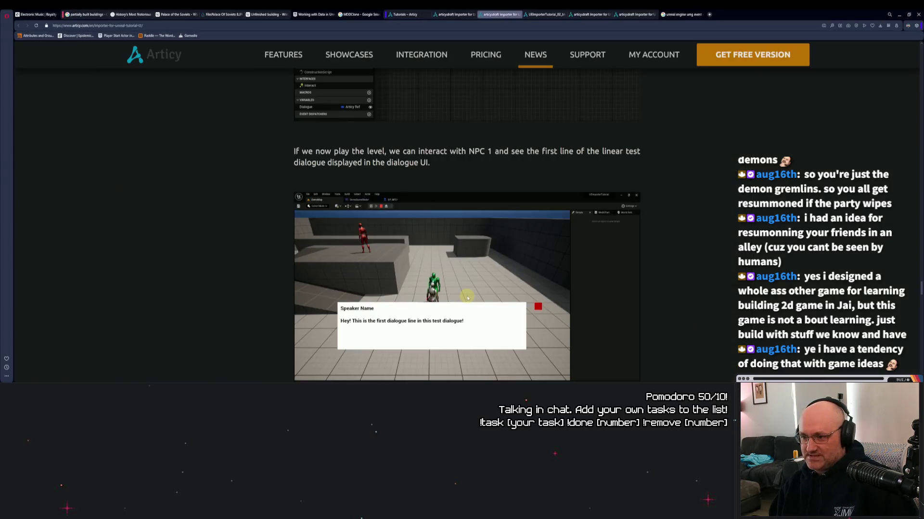
scroll(675, 242, "up", 4)
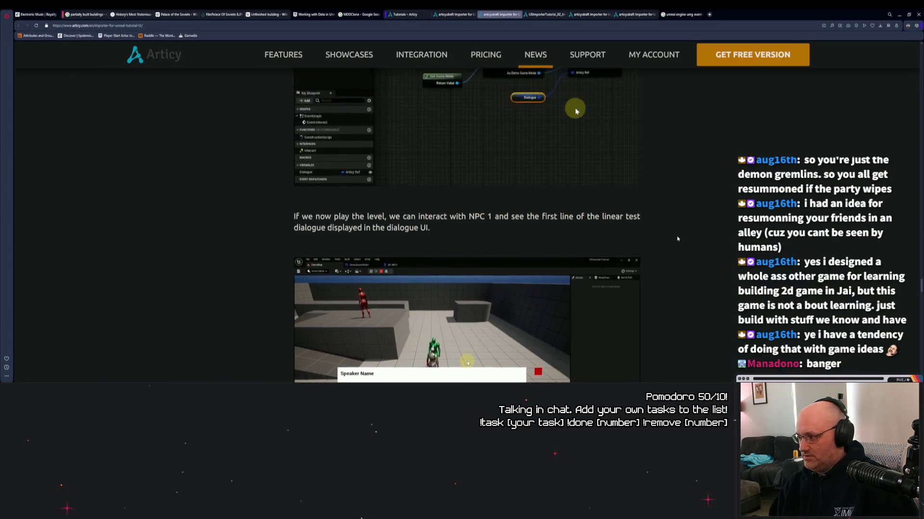
scroll(674, 241, "up", 2)
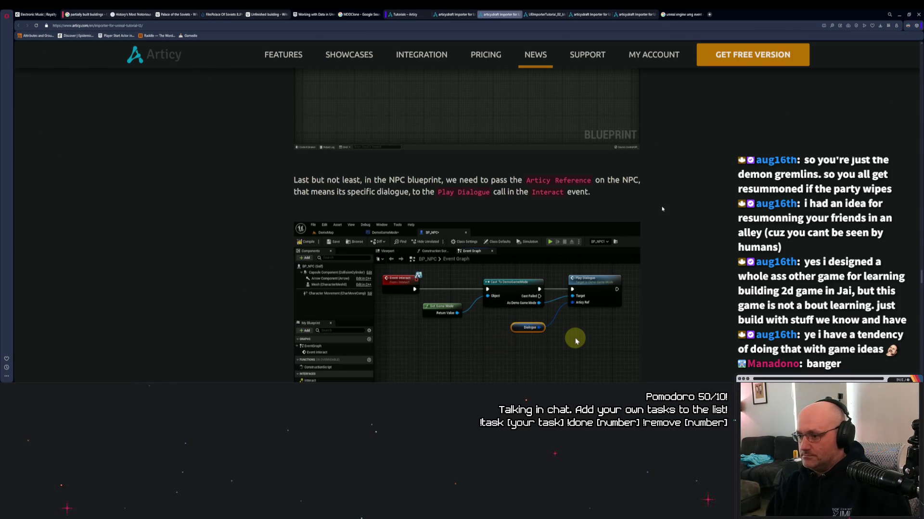
scroll(644, 207, "down", 3)
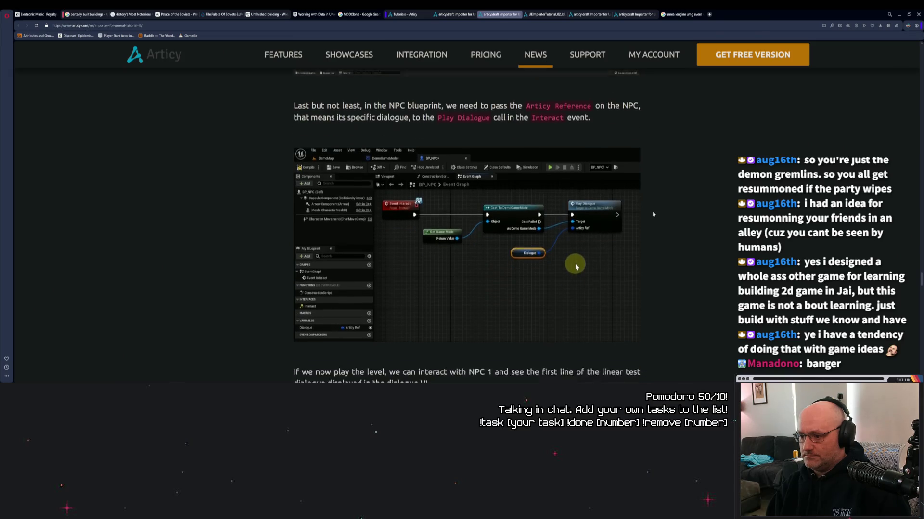
scroll(653, 214, "down", 2)
scroll(653, 215, "up", 3)
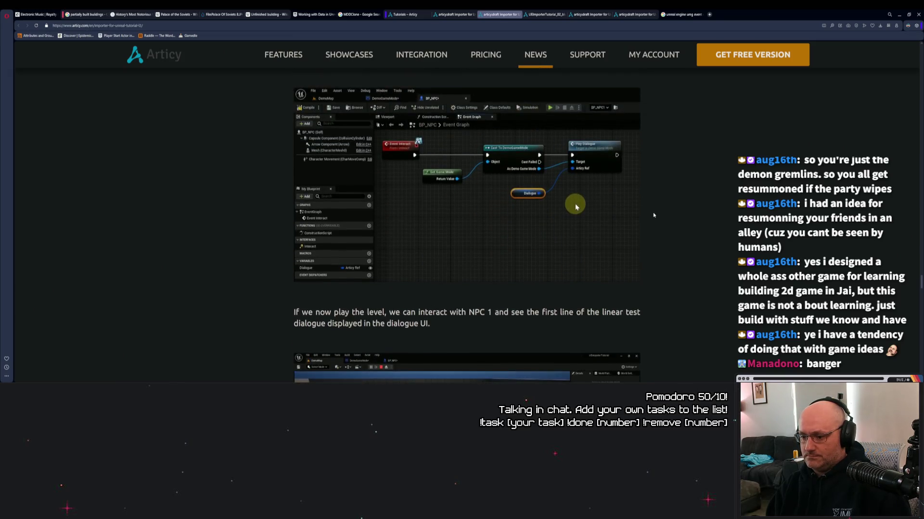
scroll(653, 215, "up", 1)
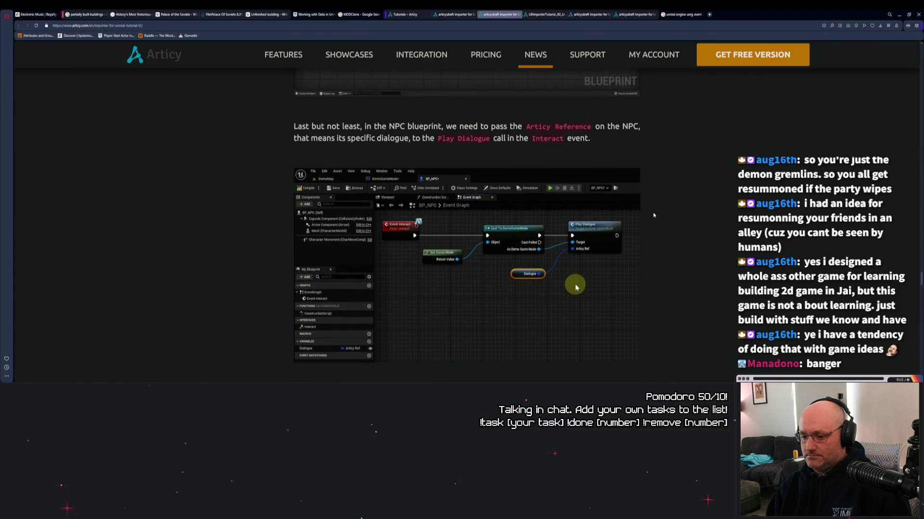
scroll(653, 215, "down", 2)
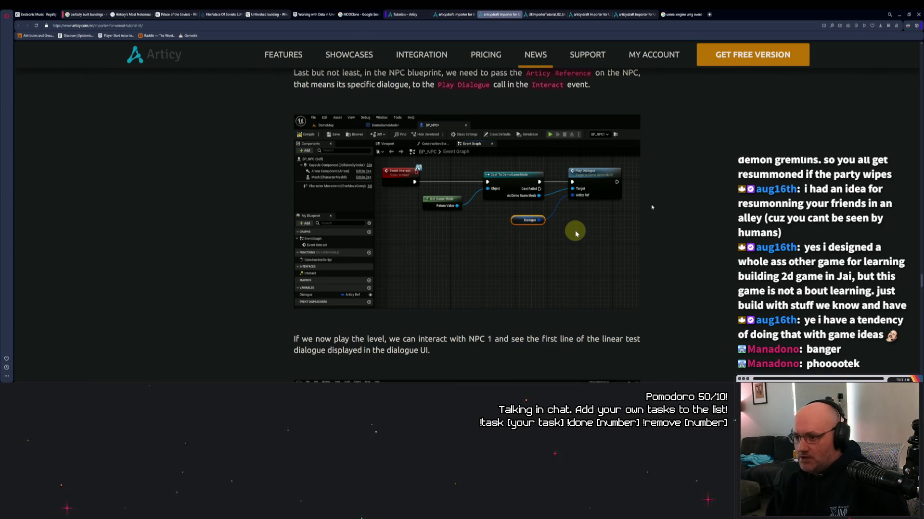
scroll(655, 215, "up", 3)
scroll(656, 215, "up", 3)
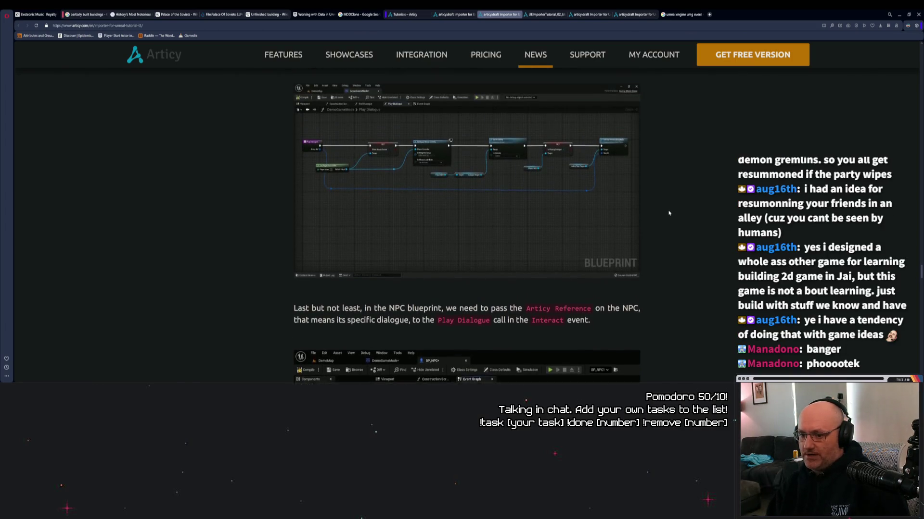
scroll(669, 213, "down", 1)
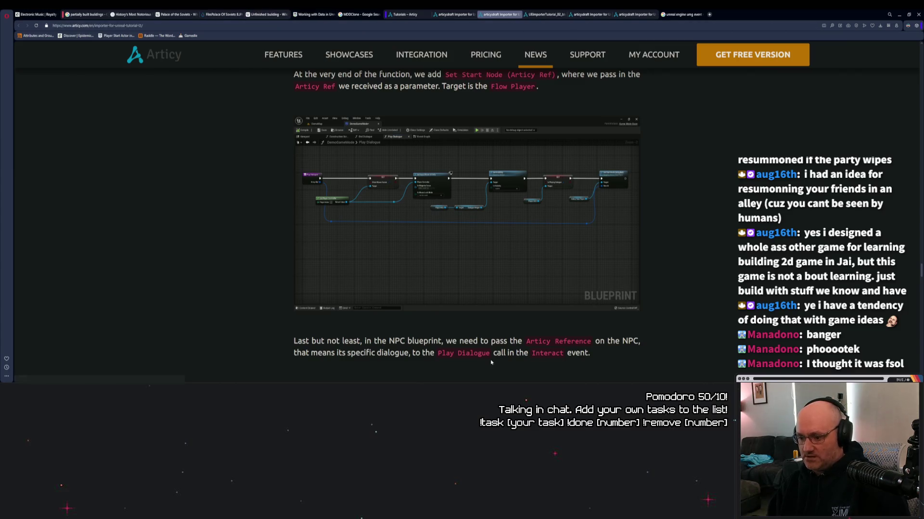
- Add a Set Start Node (ArticyRef) node wired after Set Visibility in the game mode graph
mouse_move(533, 379)
left_click(558, 361)
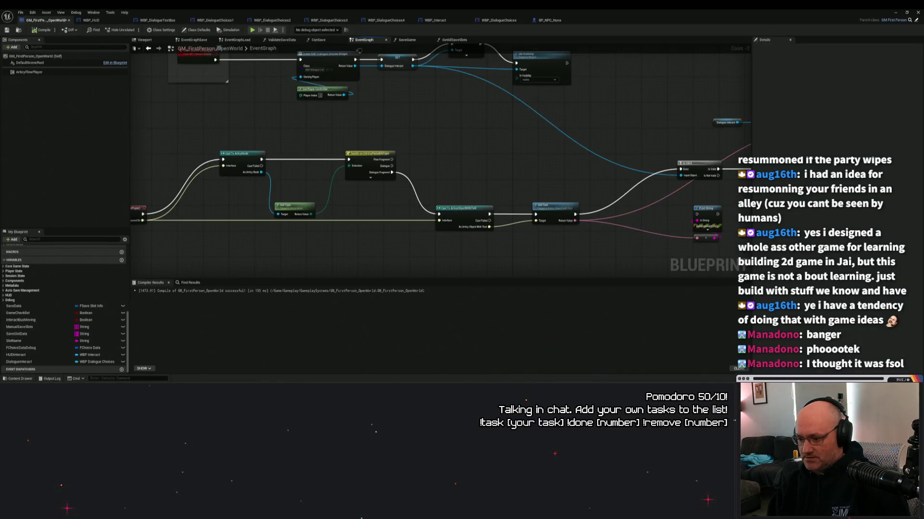
left_click_drag(617, 169, 469, 248)
right_click(462, 129)
type("set")
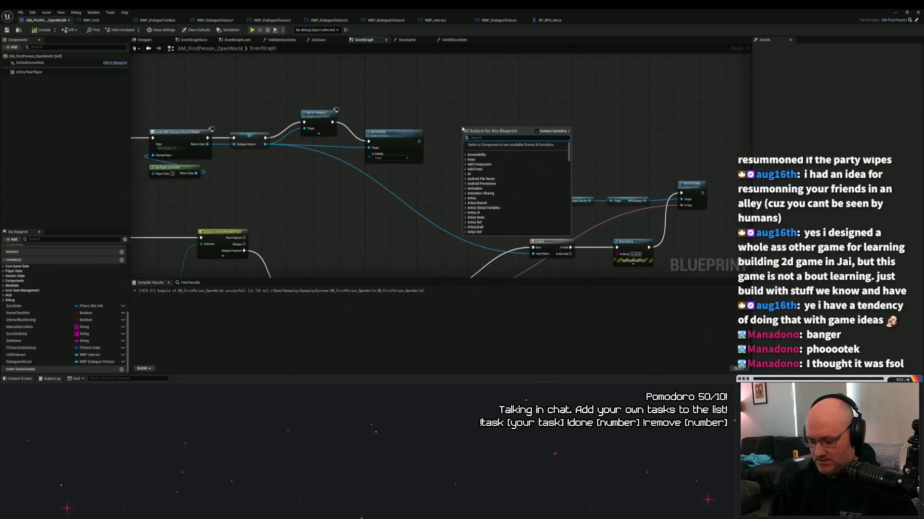
type(" a")
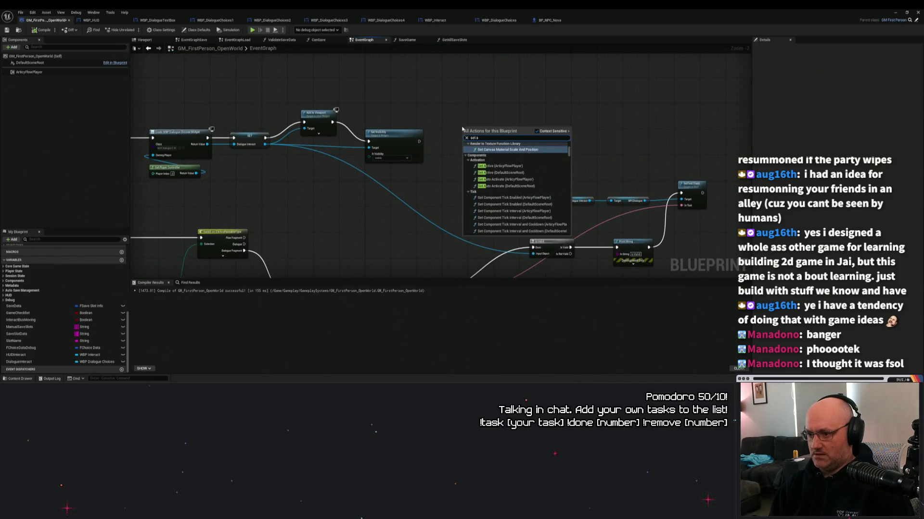
type("rticy")
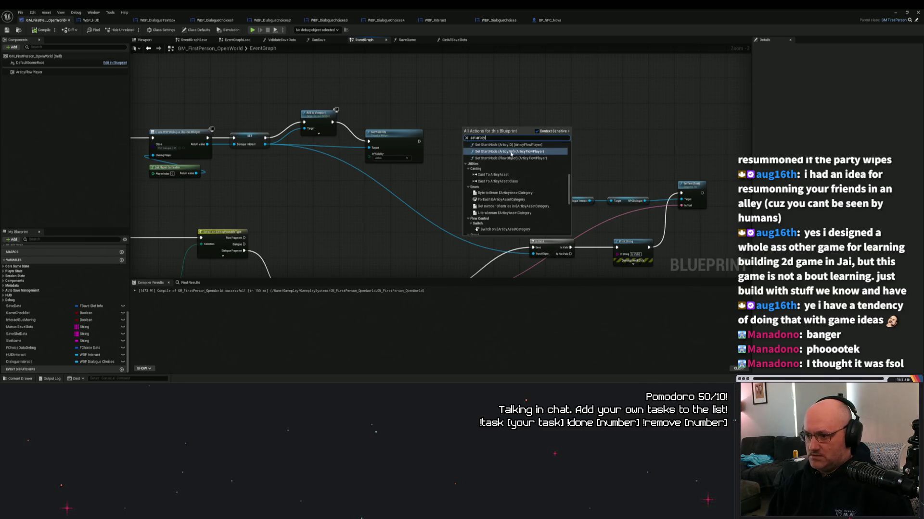
left_click(505, 150)
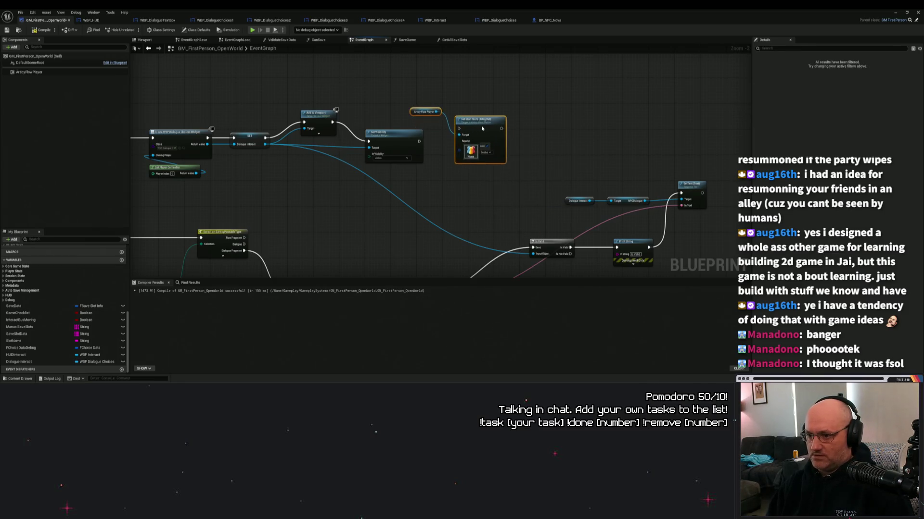
left_click_drag(481, 128, 485, 138)
left_click_drag(419, 140, 488, 140)
- Set the start node's New Id to 'Hi, I'm Nova' and compile the blueprint
scroll(485, 170, "up", 2)
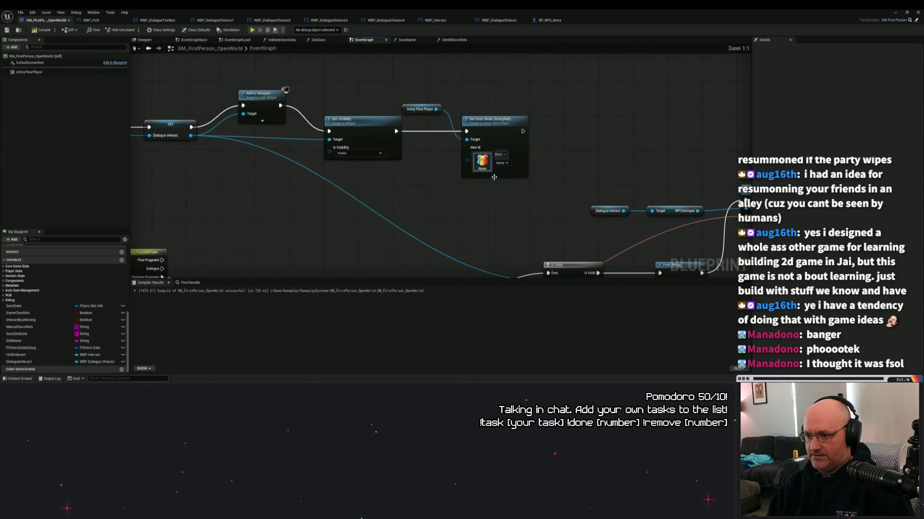
left_click(502, 163)
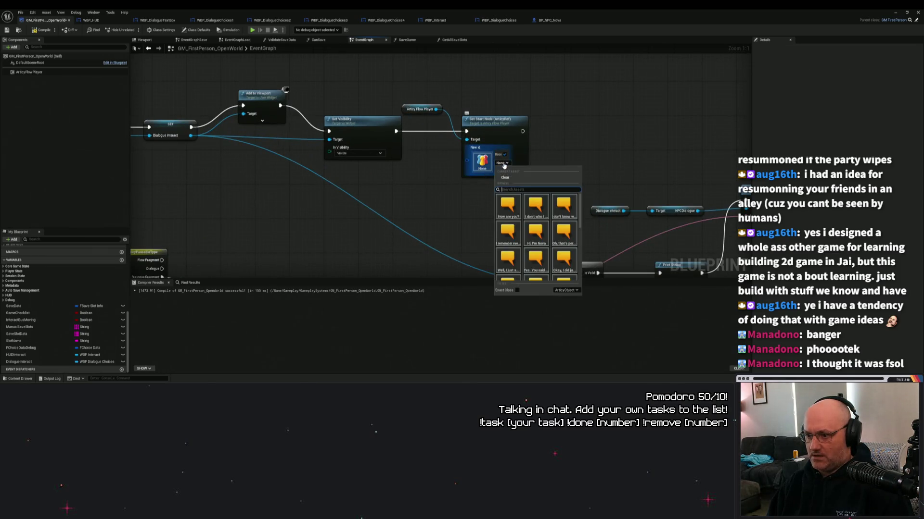
left_click(536, 232)
left_click(41, 29)
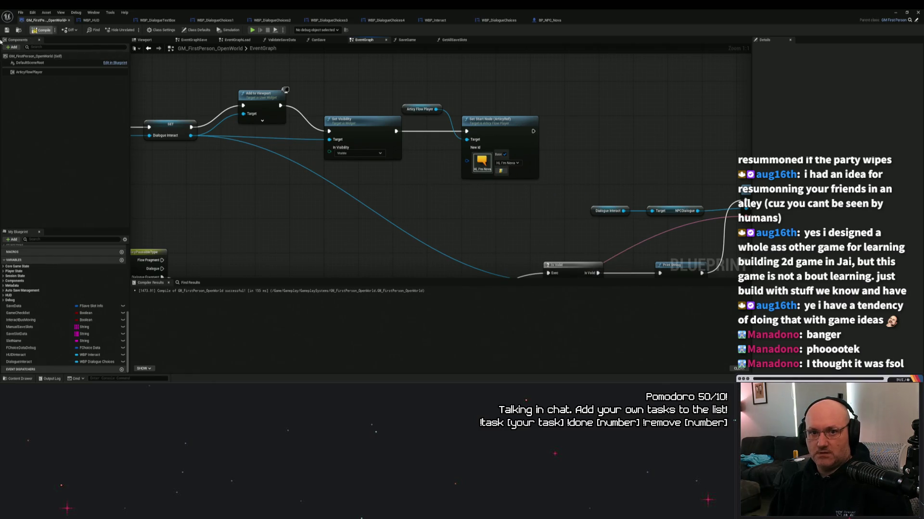
- Check the Set Start Node area, minimize the blueprint, and start a play-in-editor session
scroll(452, 202, "down", 3)
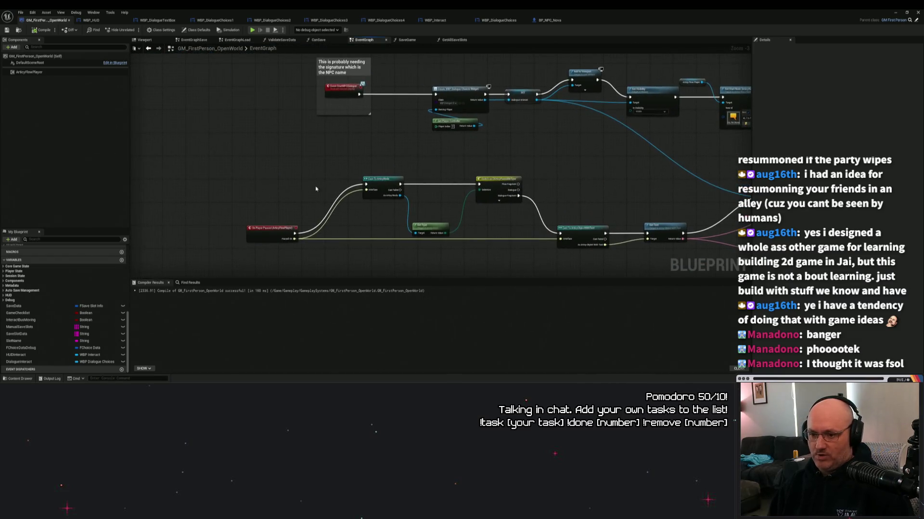
scroll(267, 184, "up", 3)
mouse_move(185, 183)
left_mouse_down()
mouse_move(374, 197)
mouse_move(406, 122)
mouse_move(327, 161)
mouse_move(363, 208)
mouse_move(372, 201)
left_mouse_up()
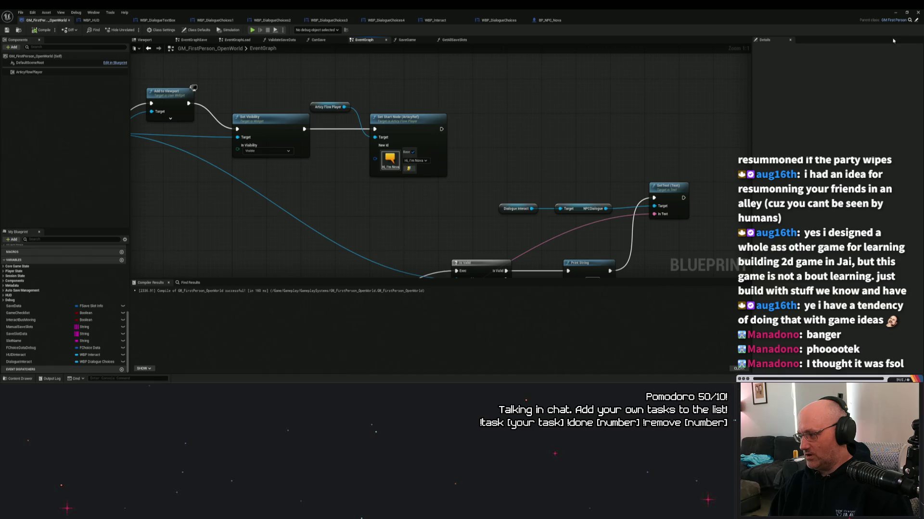
left_click(897, 13)
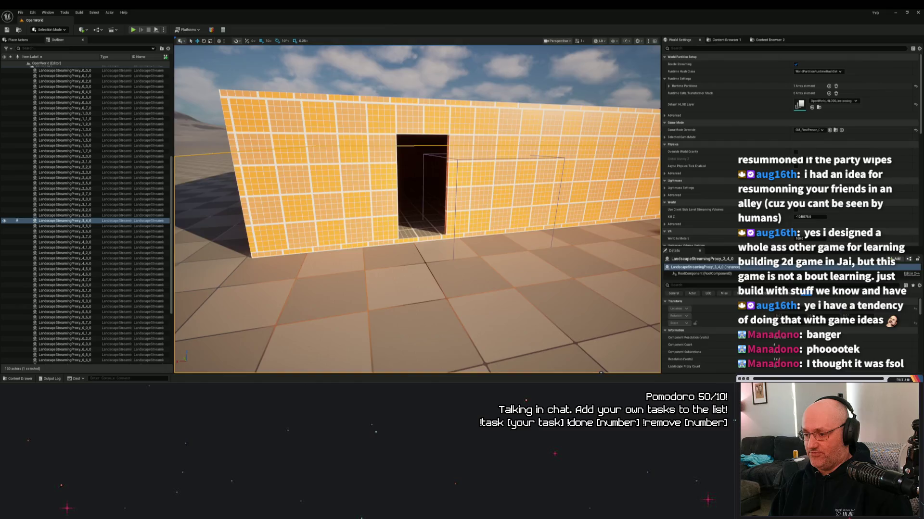
key("alt+p")
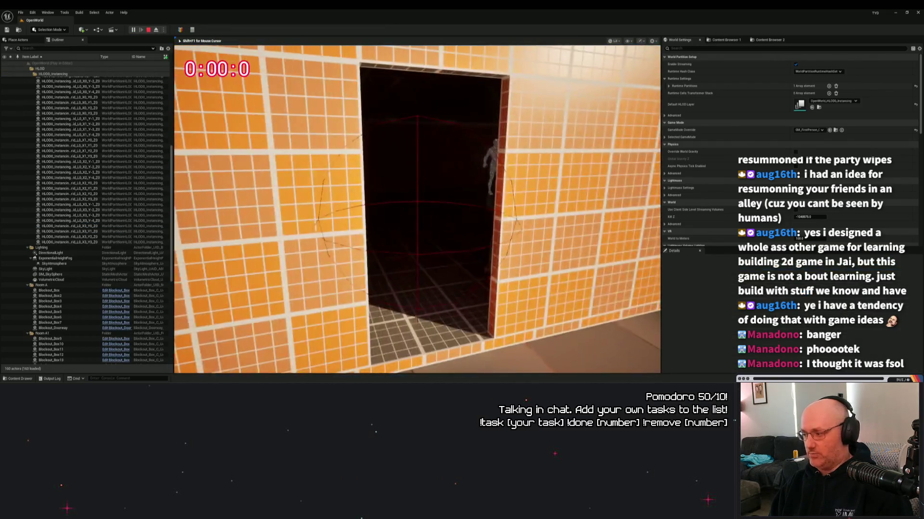
- Walk to the sphere NPC, open its 'Hi, I'm Nova' dialogue twice, and choose Option A
key("w")
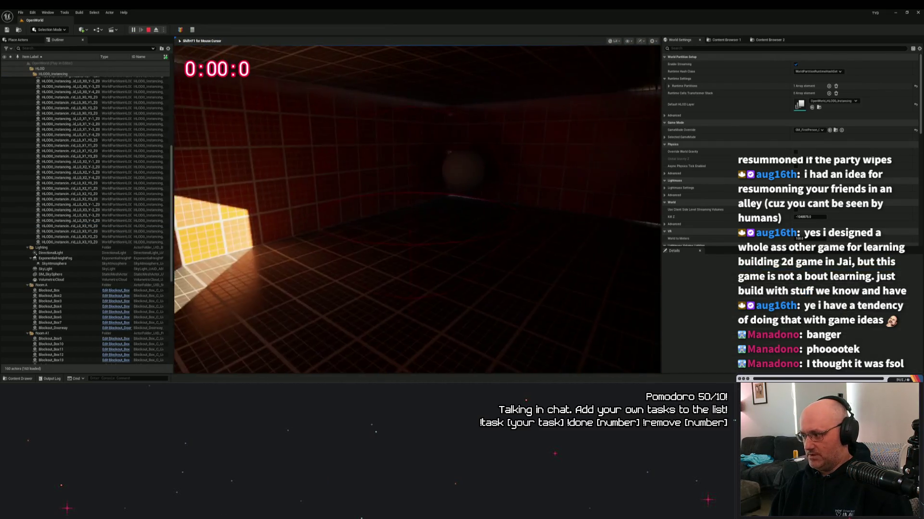
key("w")
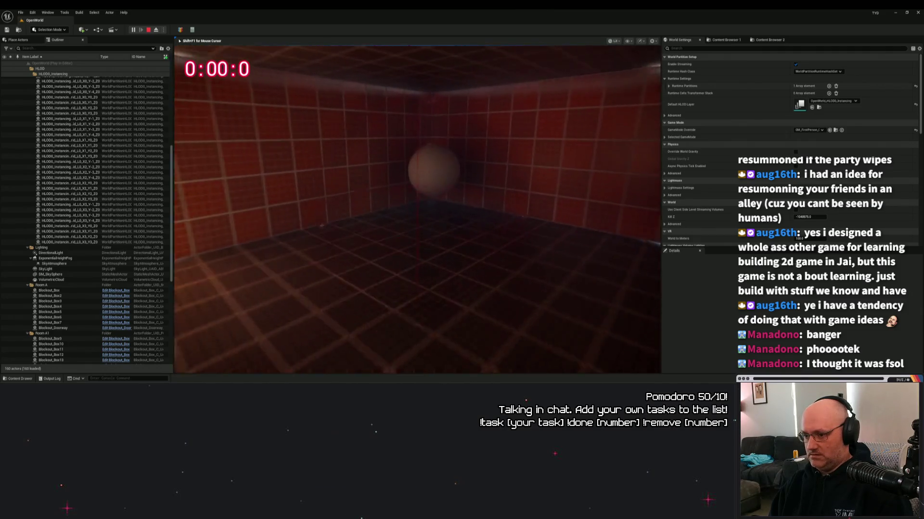
key("w")
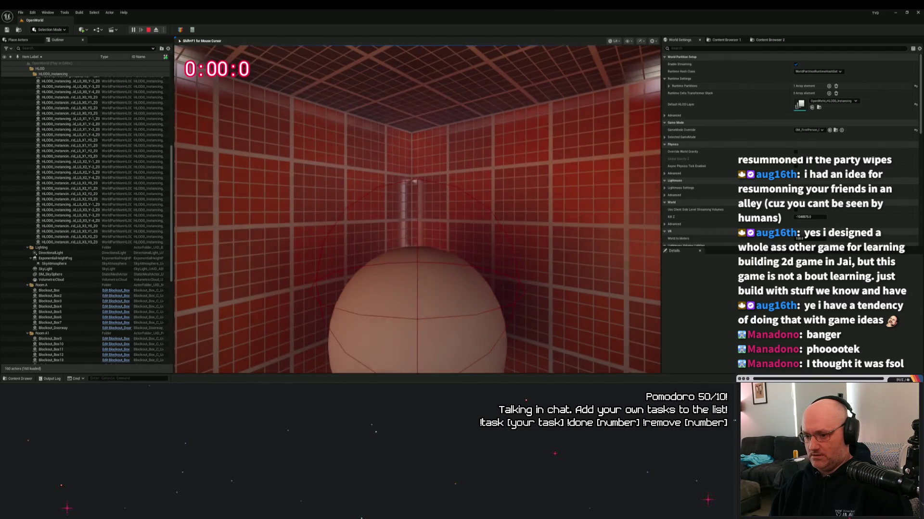
key("e")
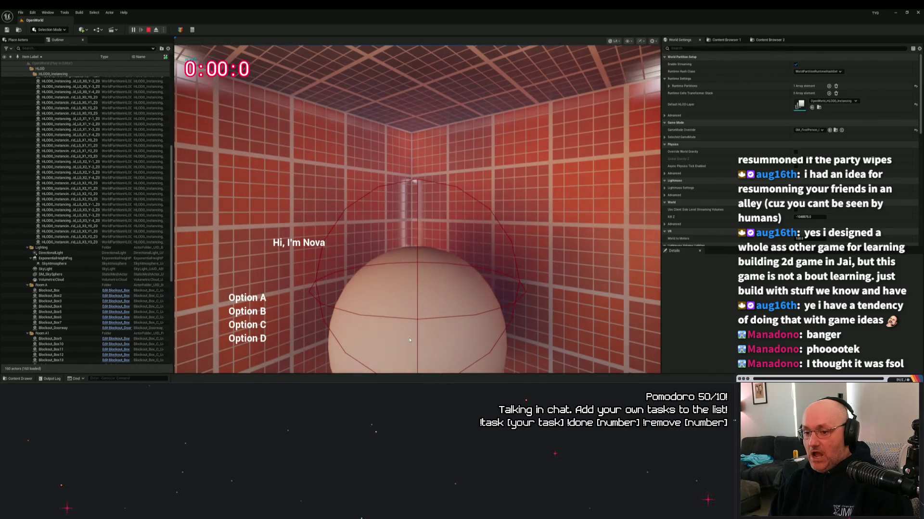
left_click(258, 301)
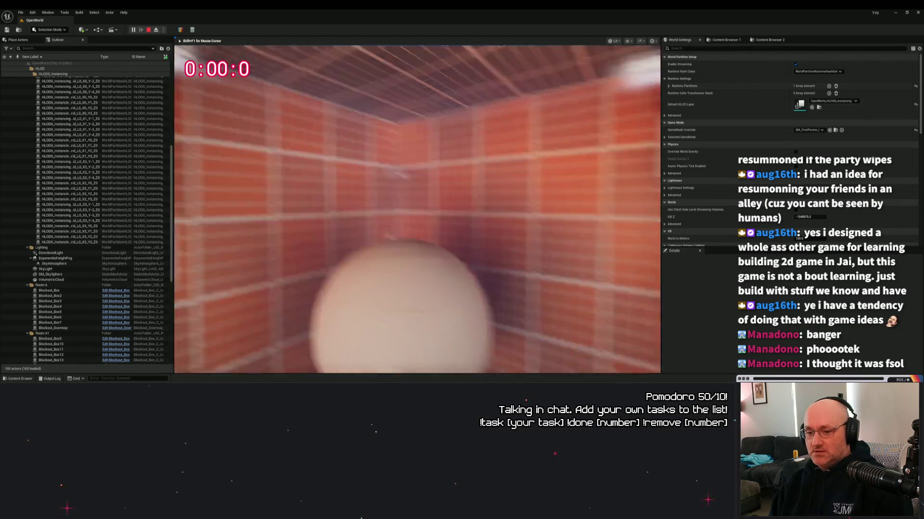
key("w")
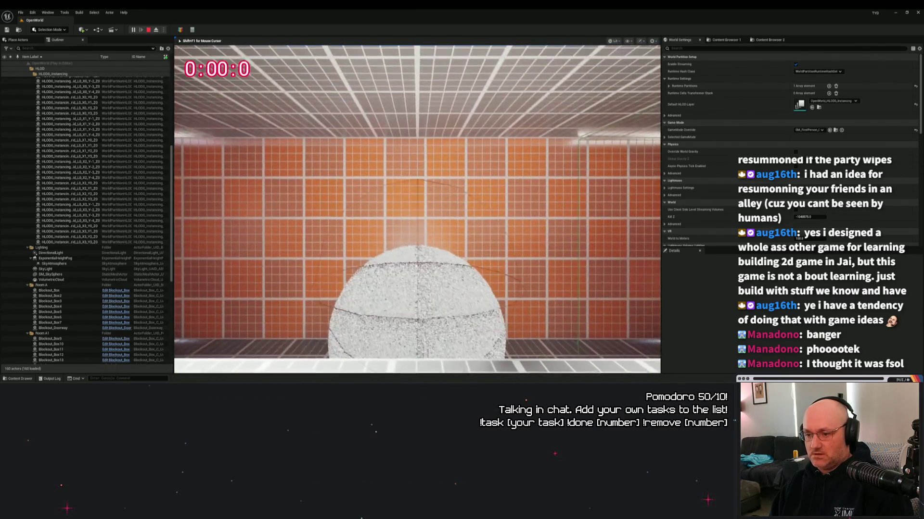
key("e")
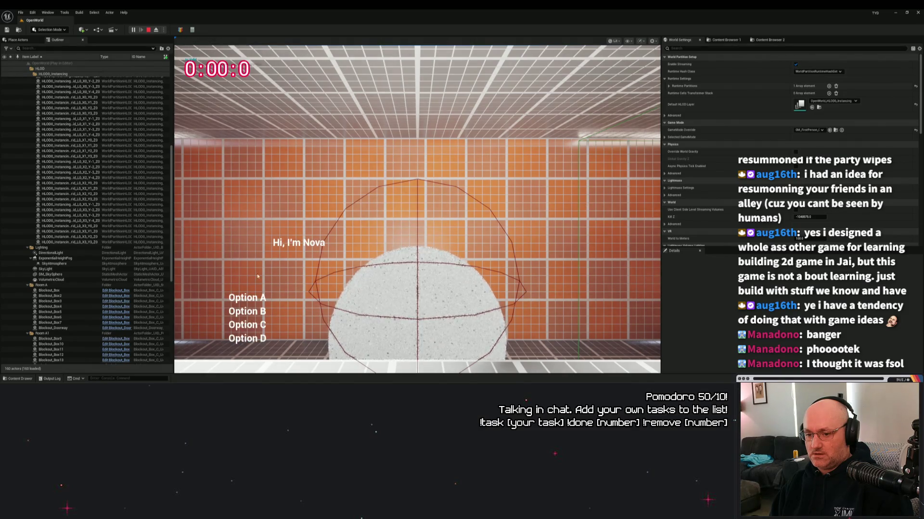
left_click(245, 297)
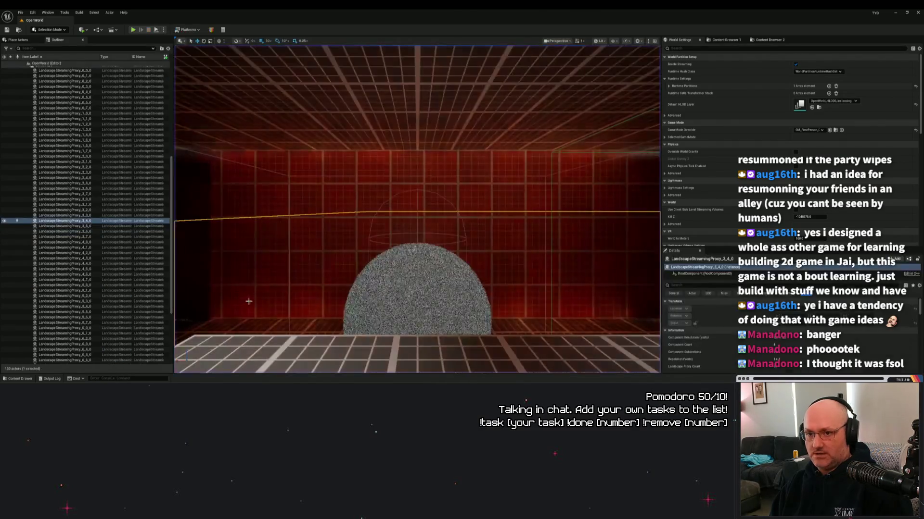
- End the play session, fly the viewport past the bus and building, then reopen the GM blueprint
key("Escape")
left_click_drag(289, 288, 255, 303)
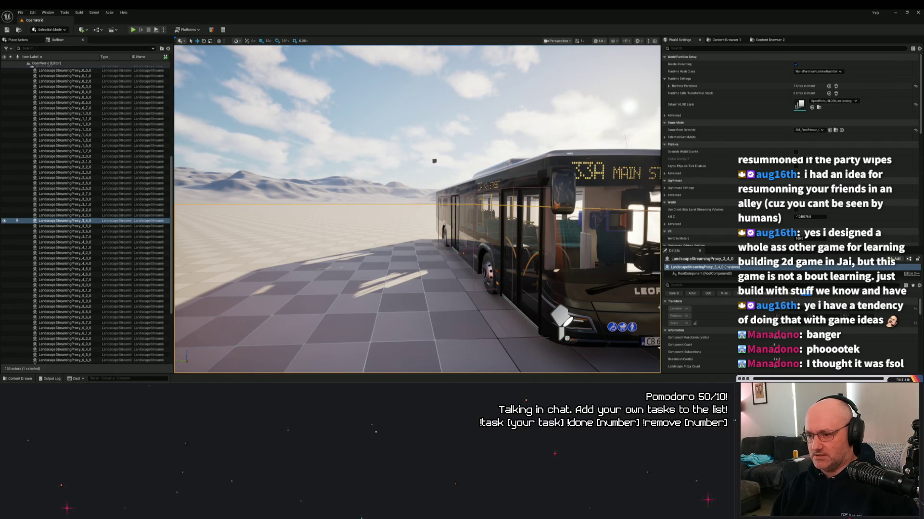
left_click_drag(332, 254, 378, 252)
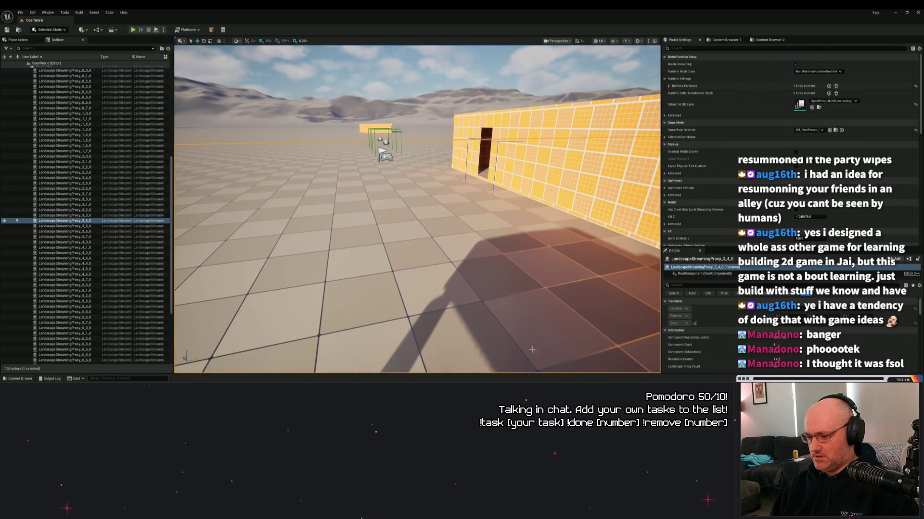
left_click(534, 365)
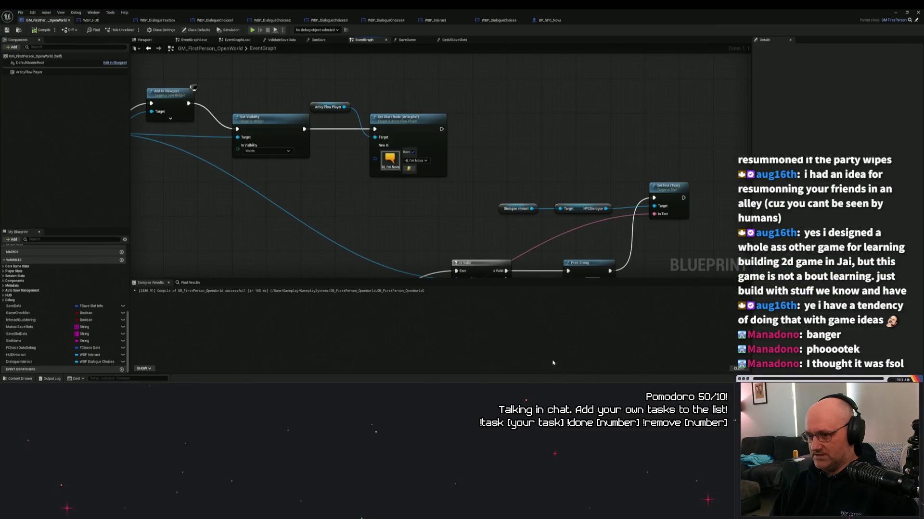
- Jump from Event StartNPCDialogue to its BPI_InteractDisplay function and select it to inspect inputs
mouse_move(443, 213)
left_mouse_down()
mouse_move(498, 216)
mouse_move(359, 185)
mouse_move(385, 198)
left_mouse_up()
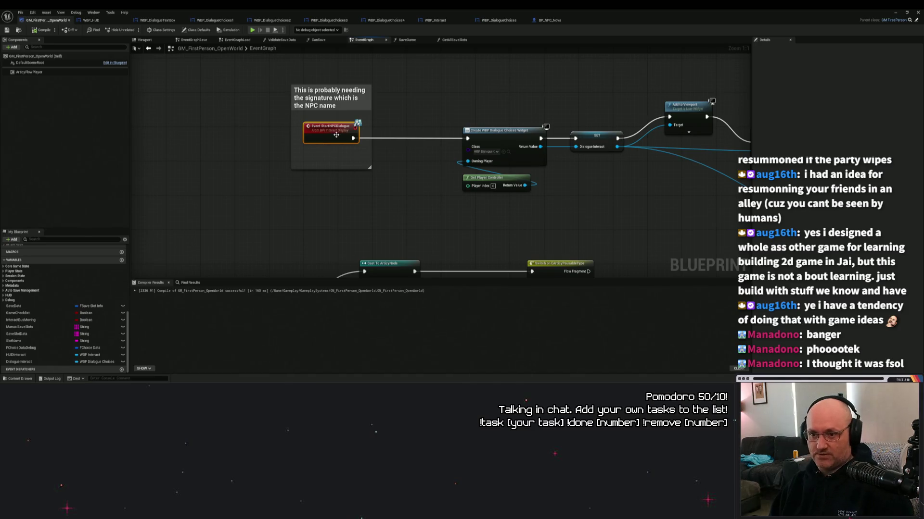
double_click(334, 128)
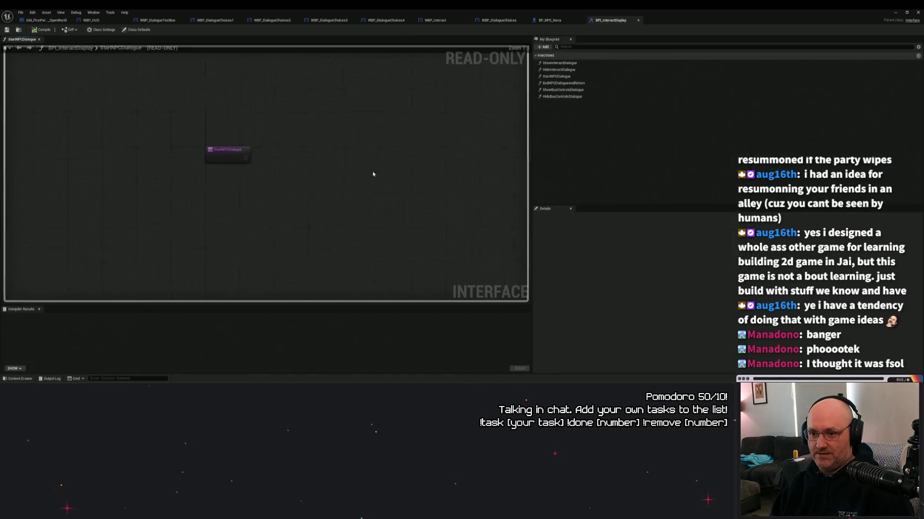
left_click(556, 77)
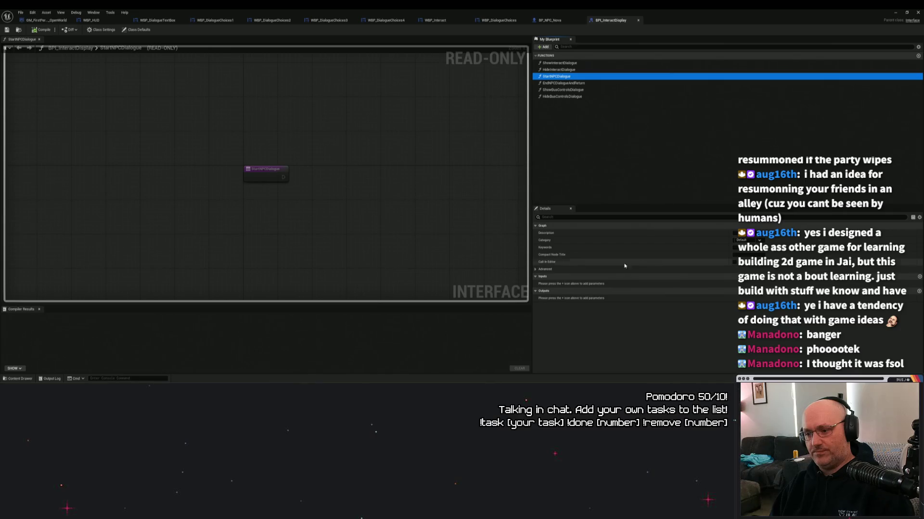
- Add a NewParam input to StartNPCDialogue, browse its type list, then remove it
left_click(919, 279)
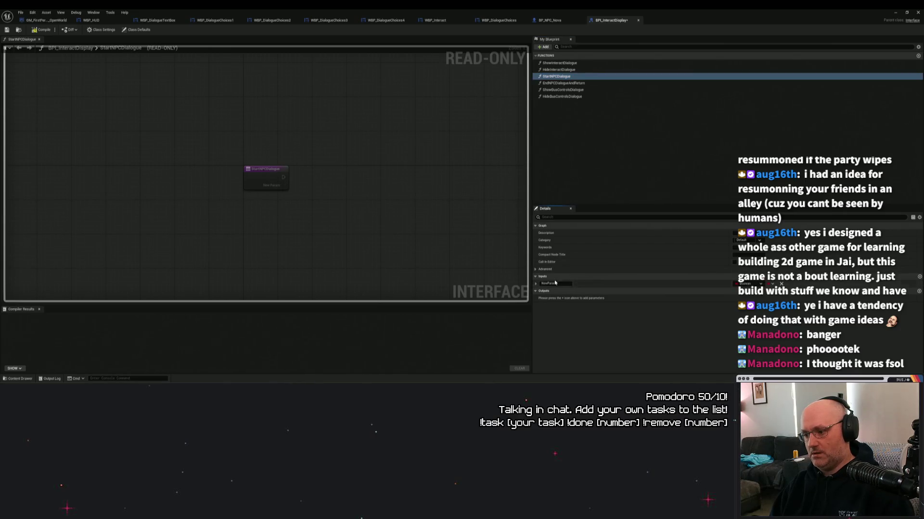
left_click(756, 286)
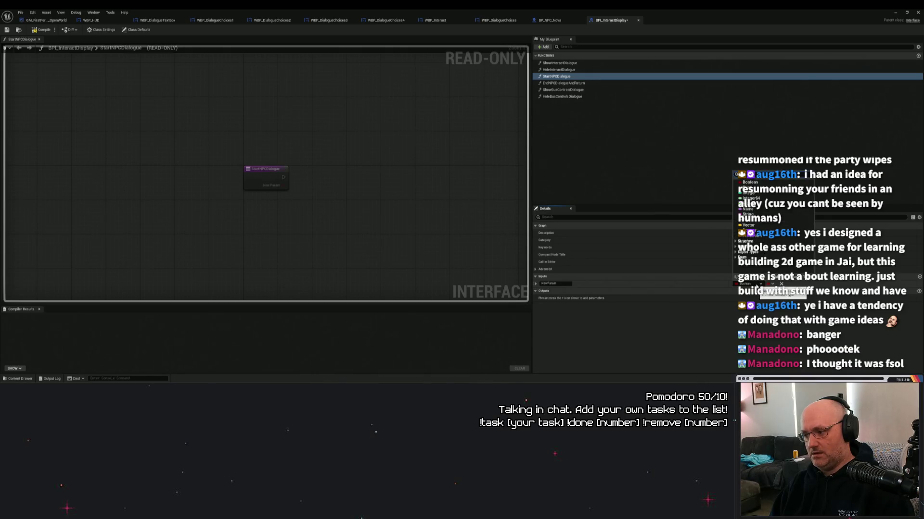
left_click(757, 287)
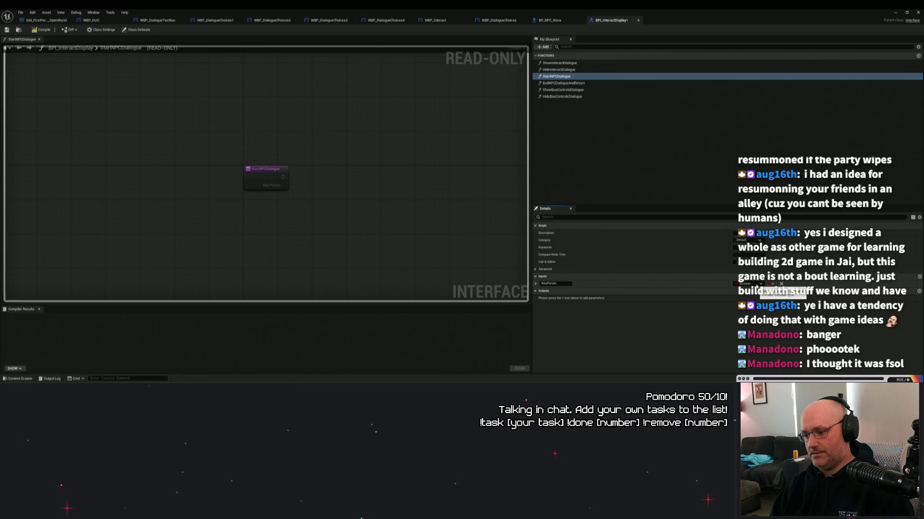
left_click(756, 286)
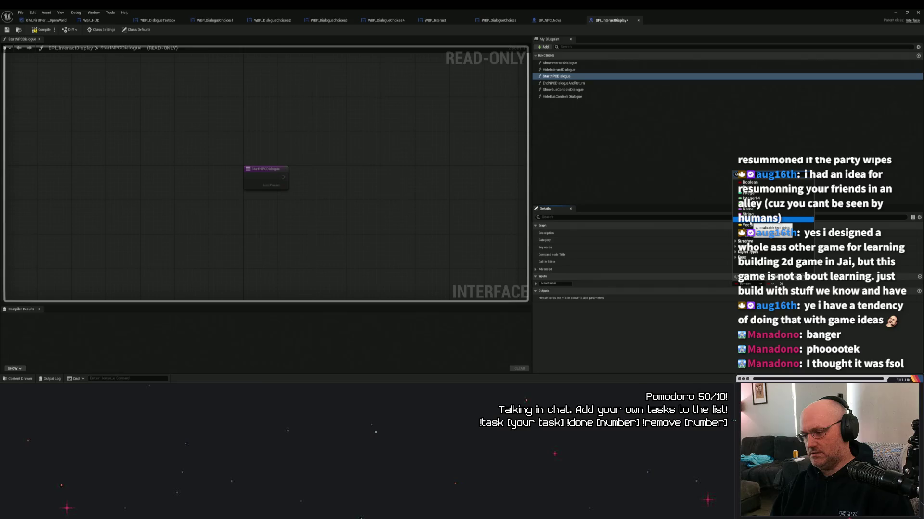
left_click(659, 169)
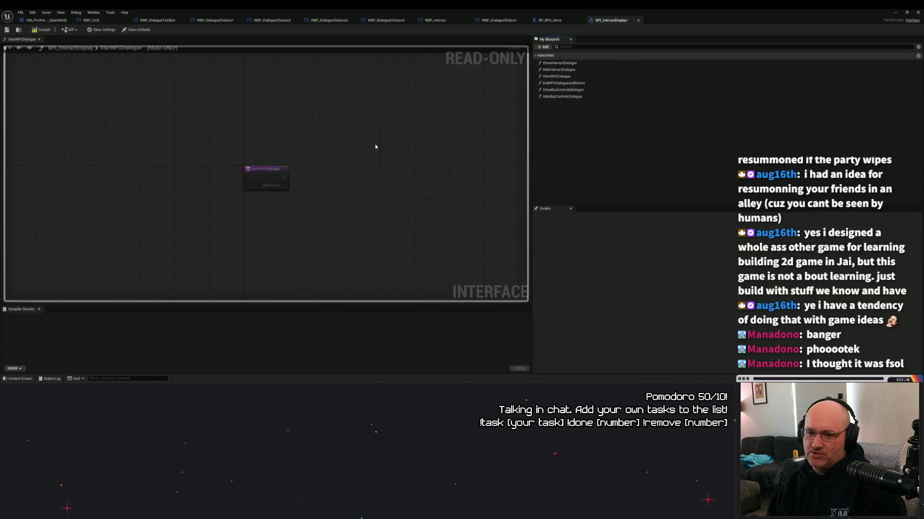
left_click(268, 177)
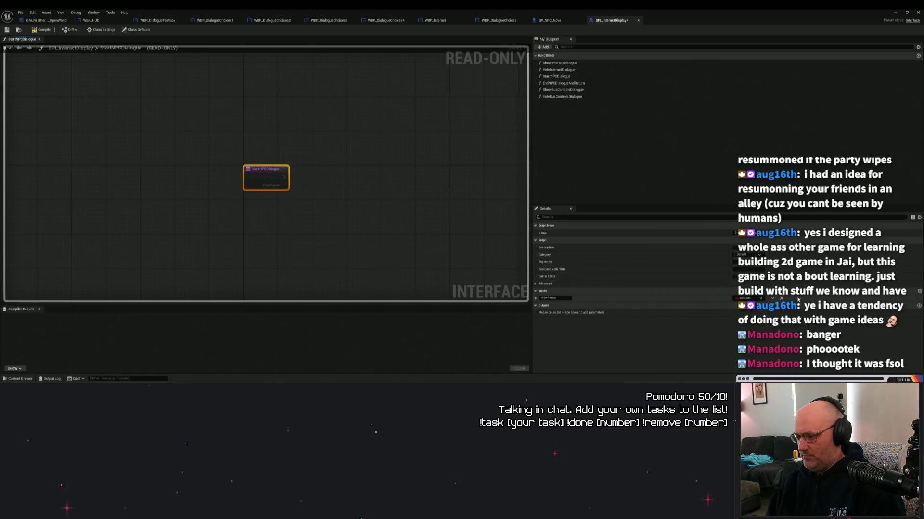
left_click(781, 298)
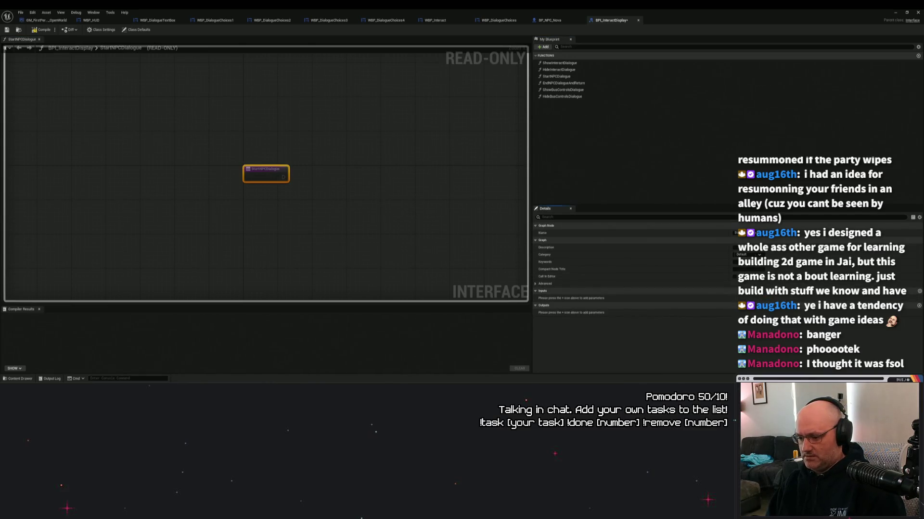
- Look over the articy:draft dialogue flow, then return to the BPI_InteractDisplay editor
key("alt+Tab")
mouse_move(373, 144)
left_mouse_down()
mouse_move(564, 138)
mouse_move(343, 126)
left_mouse_up()
mouse_move(426, 119)
left_mouse_down()
mouse_move(573, 117)
mouse_move(490, 110)
left_mouse_up()
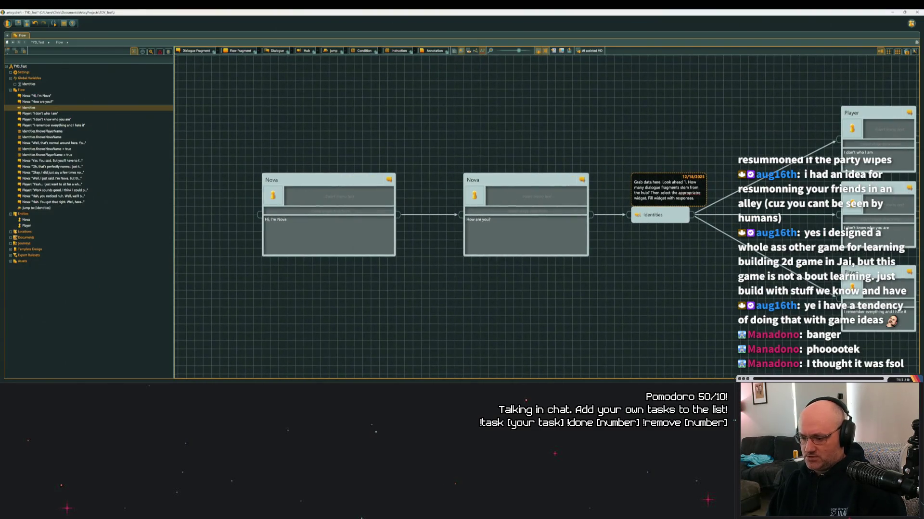
key("alt+Tab")
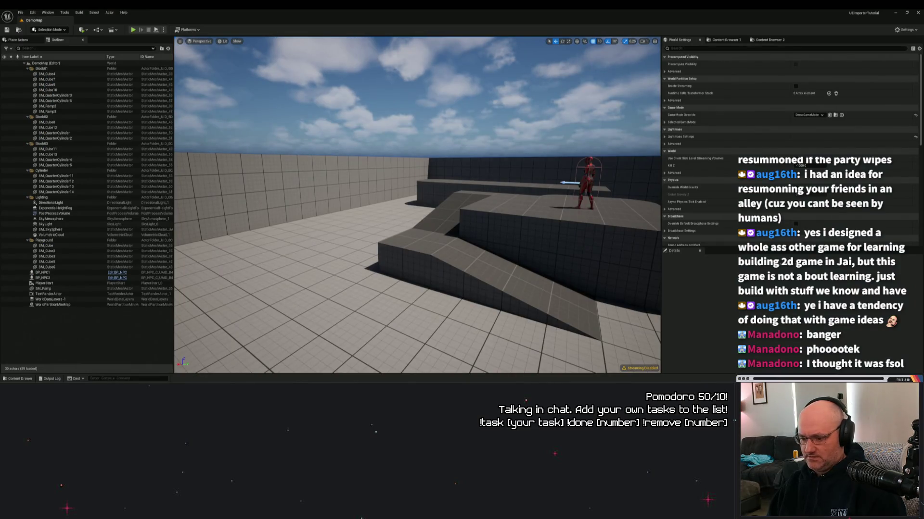
left_click(508, 371)
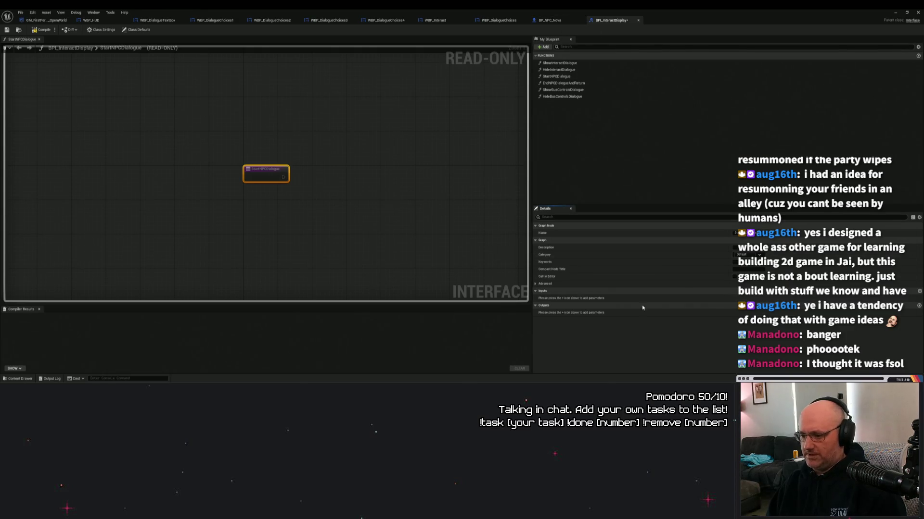
- Re-add the NewParam input, search its types for 'entity', and leave it Boolean
left_click(920, 292)
left_click(750, 298)
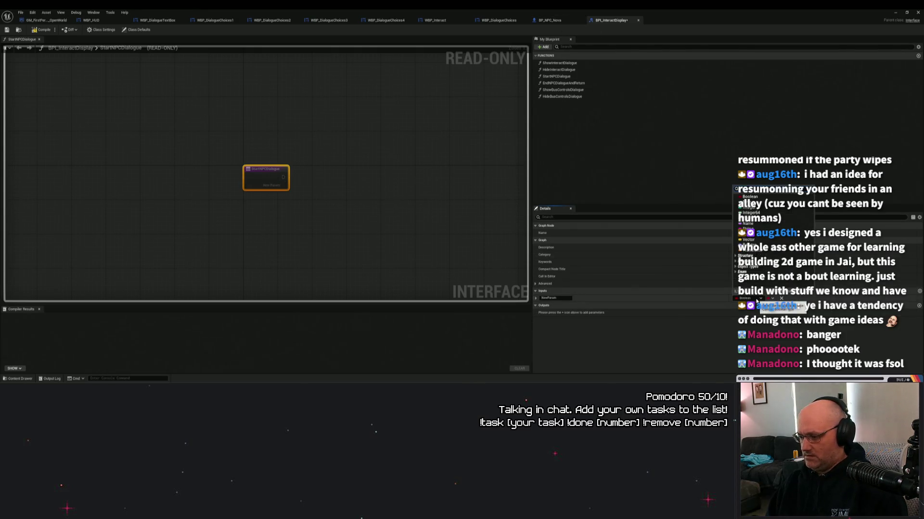
type("entity")
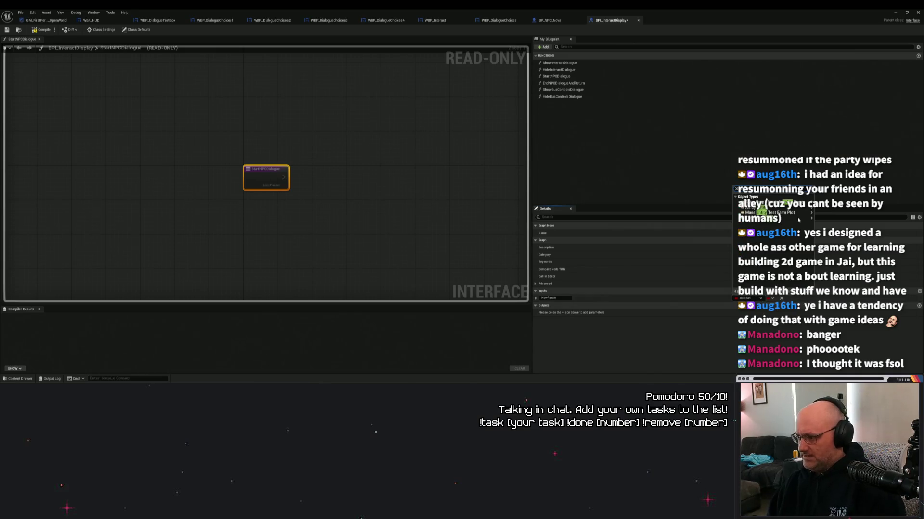
mouse_move(791, 209)
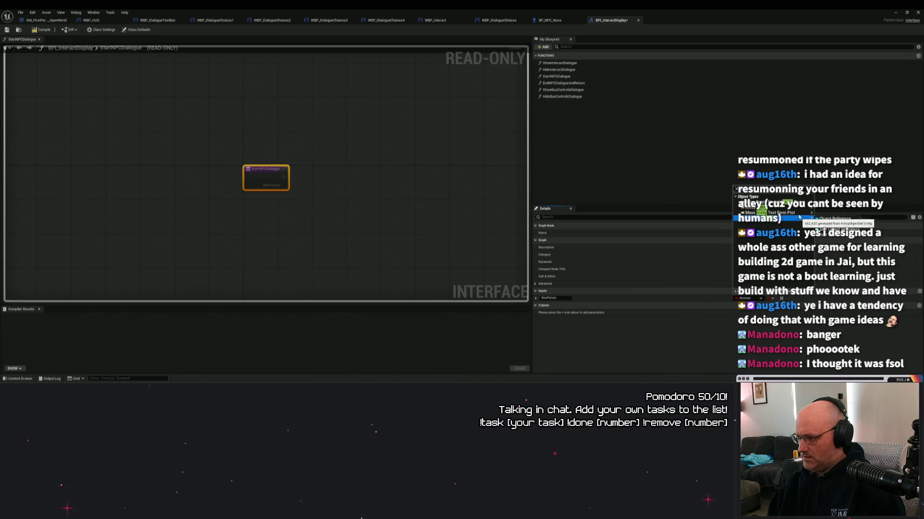
left_click(679, 176)
left_click(347, 184)
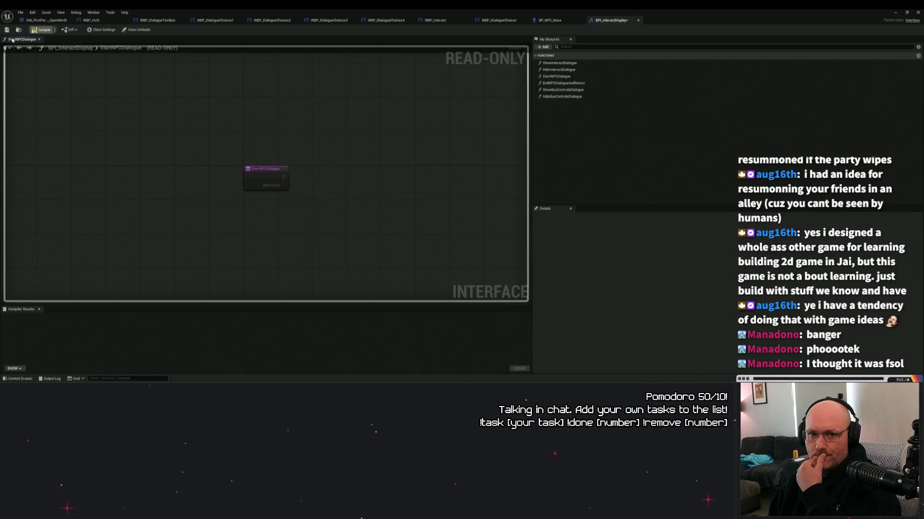
left_click(262, 179)
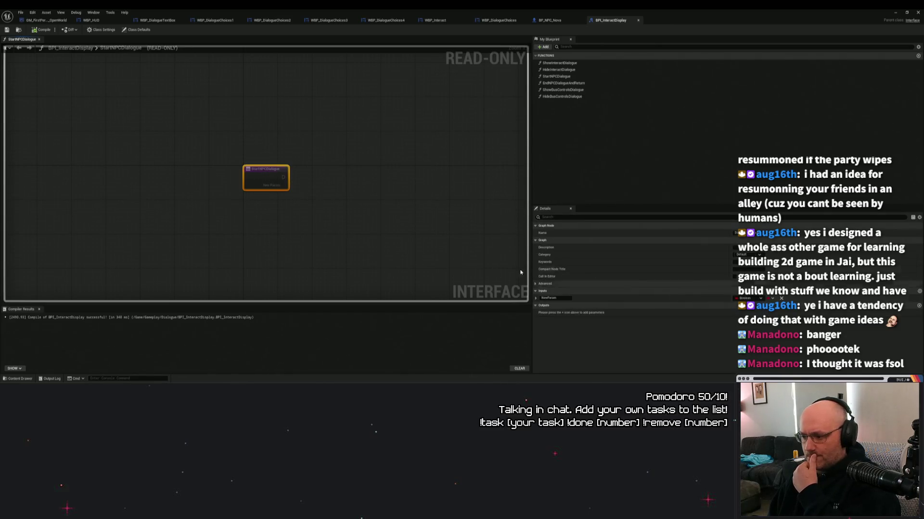
- Step past the WBP_DialogueTextBox and WBP_DialogueChoices1 tabs to the GM_FirstPerson_OpenWorld event graph
left_click(582, 175)
left_click(891, 13)
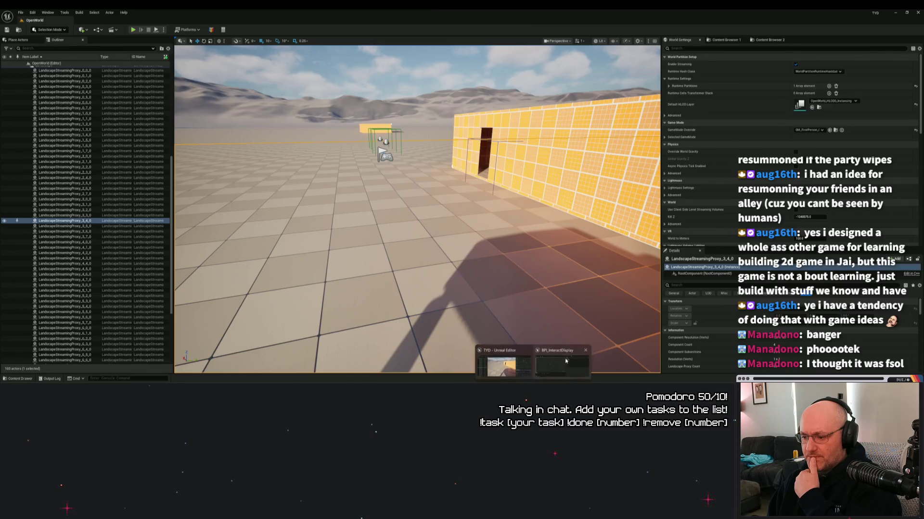
left_click(533, 364)
left_click(158, 20)
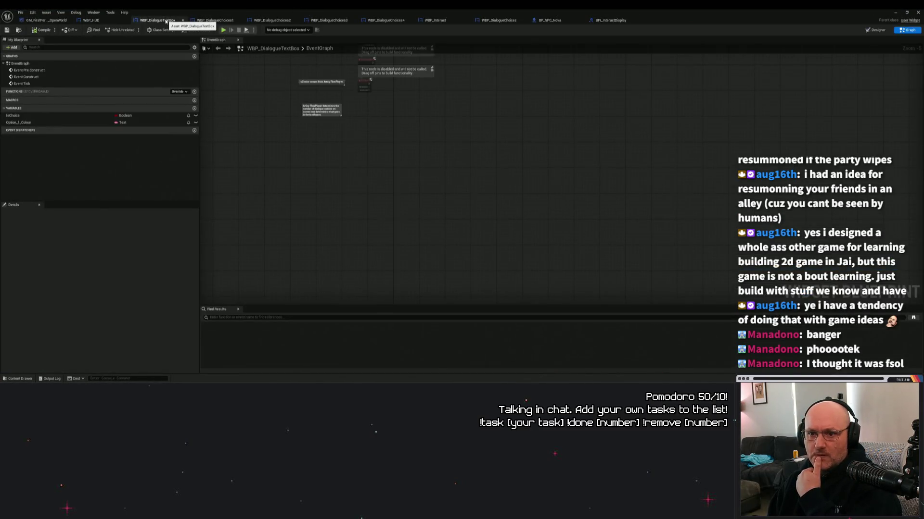
left_click(215, 21)
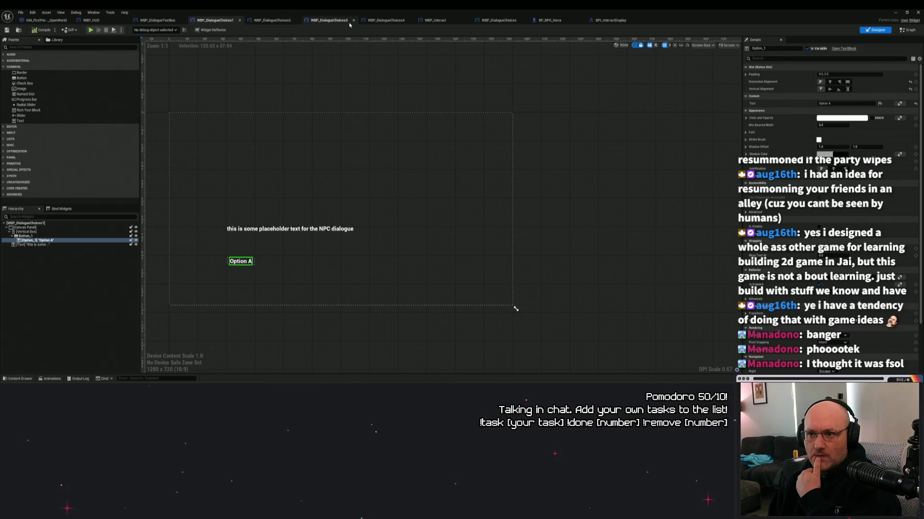
left_click(47, 20)
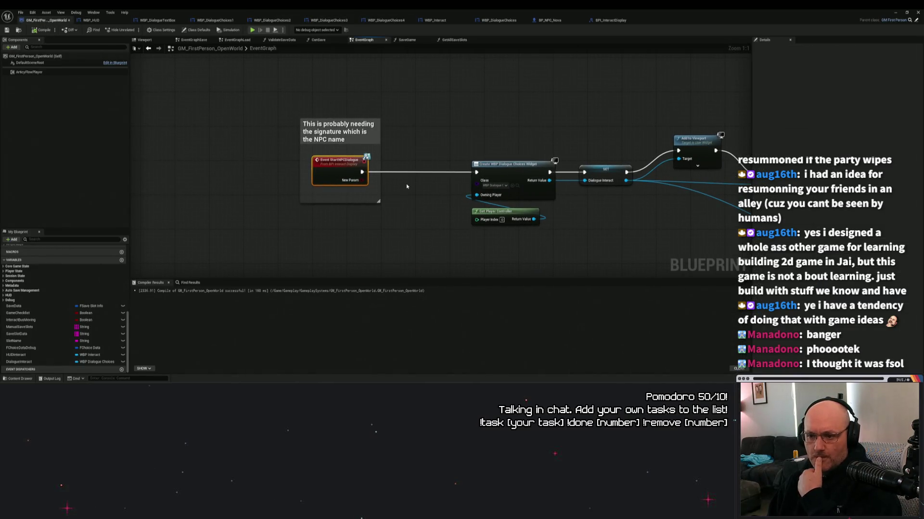
mouse_move(593, 217)
left_mouse_down()
mouse_move(303, 180)
mouse_move(341, 180)
left_mouse_up()
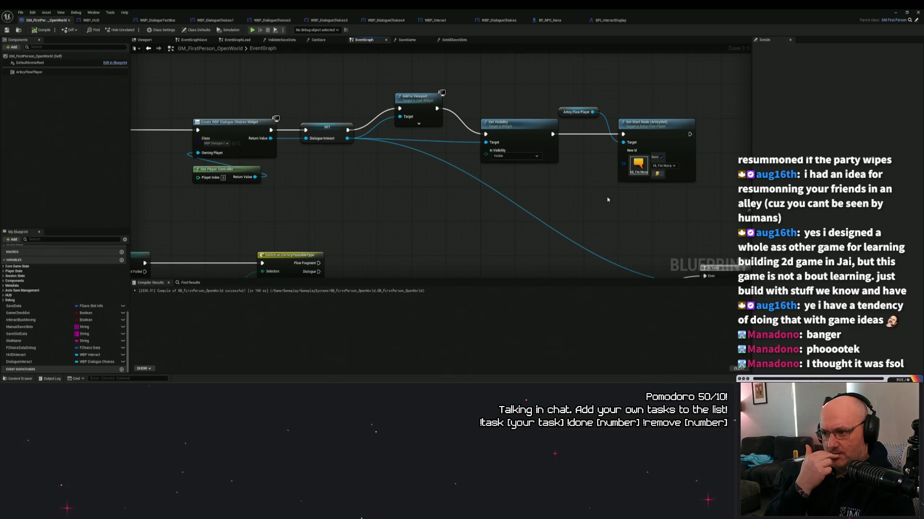
mouse_move(333, 187)
left_mouse_down()
mouse_move(470, 172)
mouse_move(433, 183)
left_mouse_up()
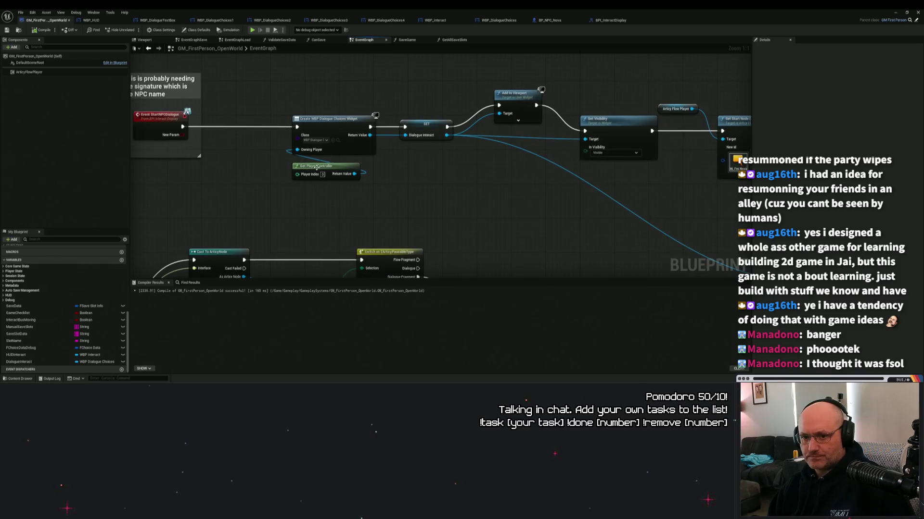
mouse_move(317, 167)
left_mouse_down()
mouse_move(391, 189)
mouse_move(409, 179)
left_mouse_up()
left_click(226, 130)
left_click_drag(319, 195, 311, 143)
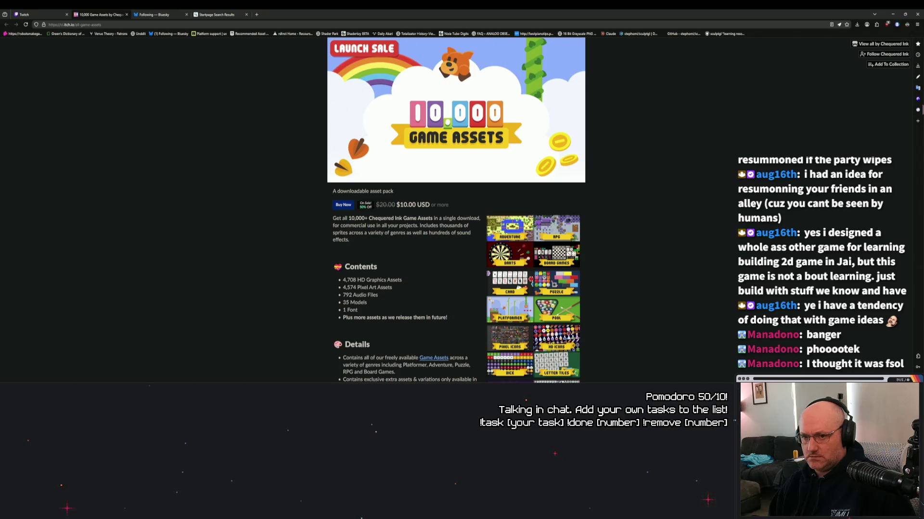
key("alt+Tab")
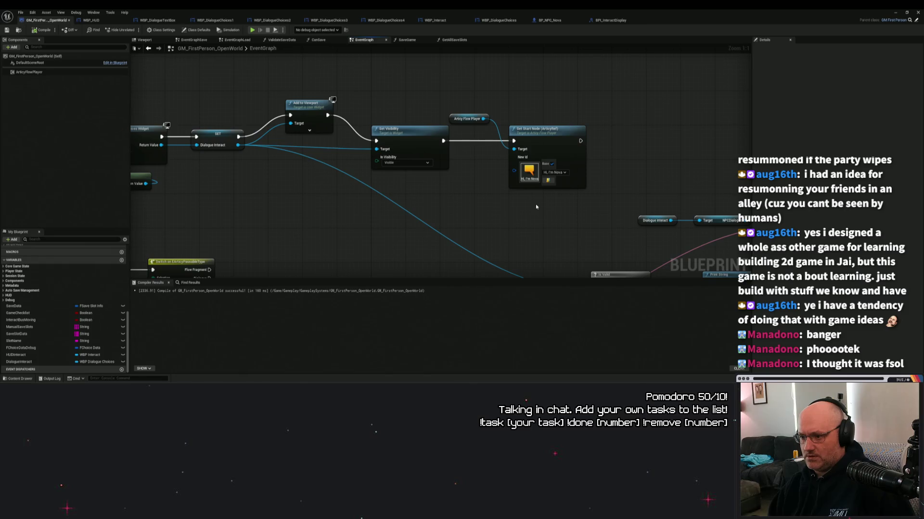
mouse_move(536, 207)
left_mouse_down()
mouse_move(564, 205)
mouse_move(485, 209)
left_mouse_up()
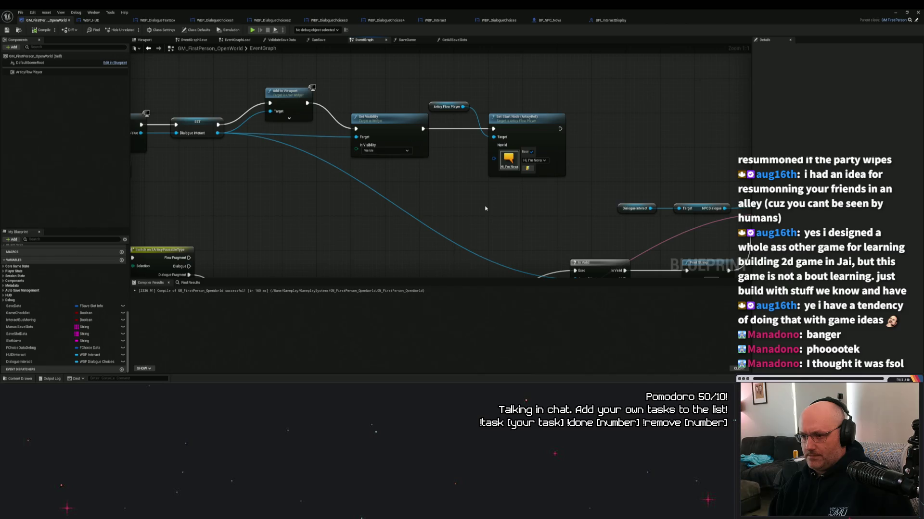
left_click_drag(485, 208, 463, 208)
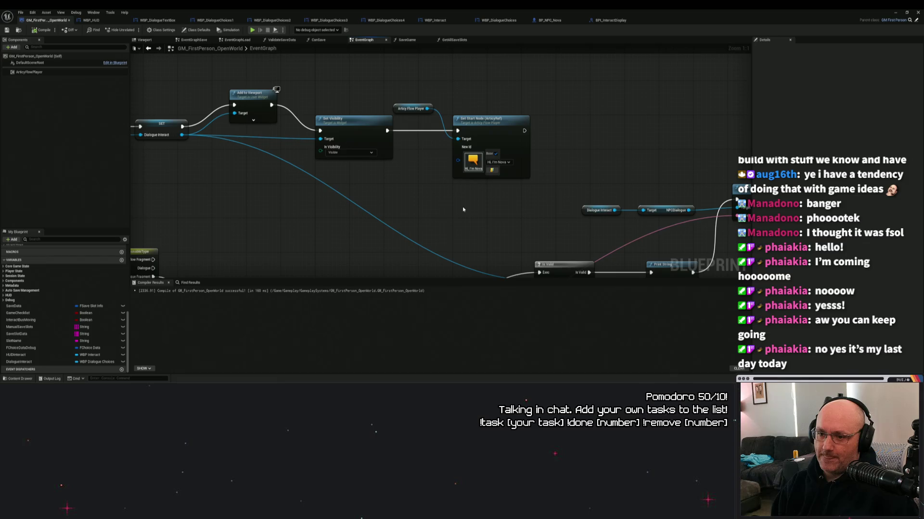
left_click_drag(426, 208, 597, 229)
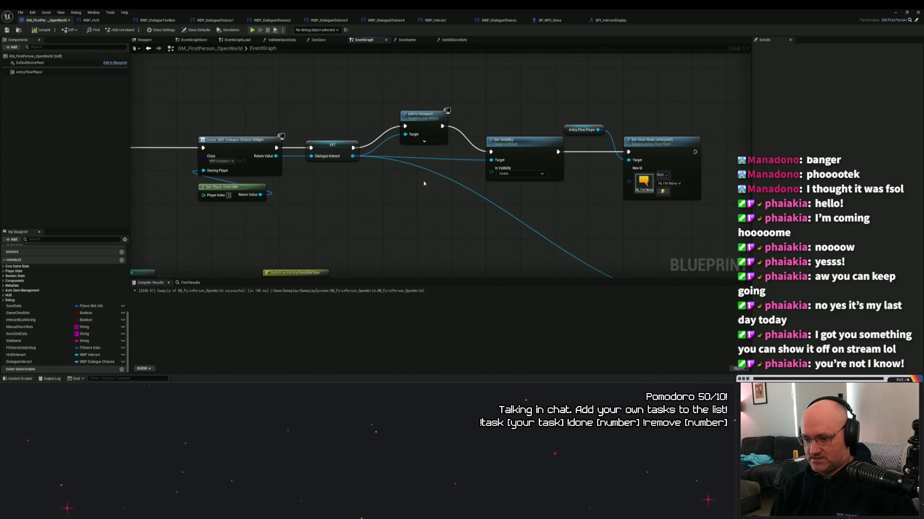
key("alt+Tab")
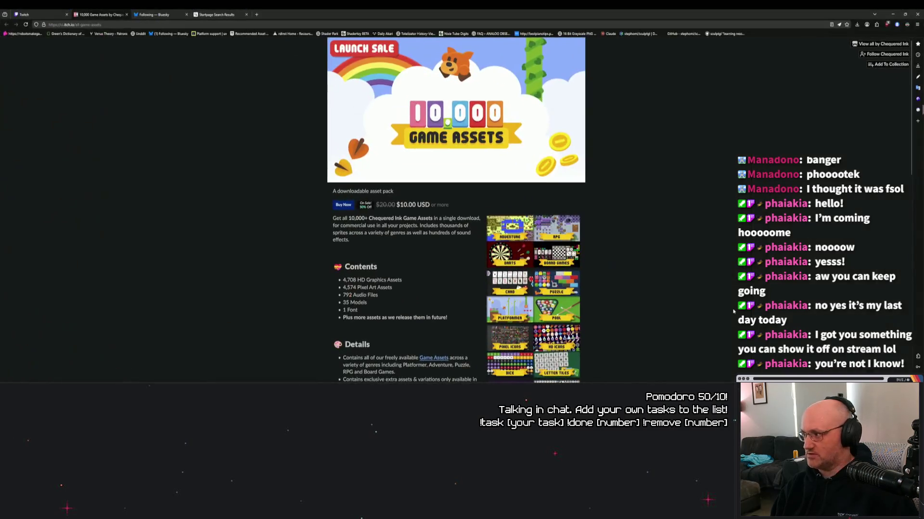
left_click_drag(428, 6, 803, 68)
key("alt+Tab")
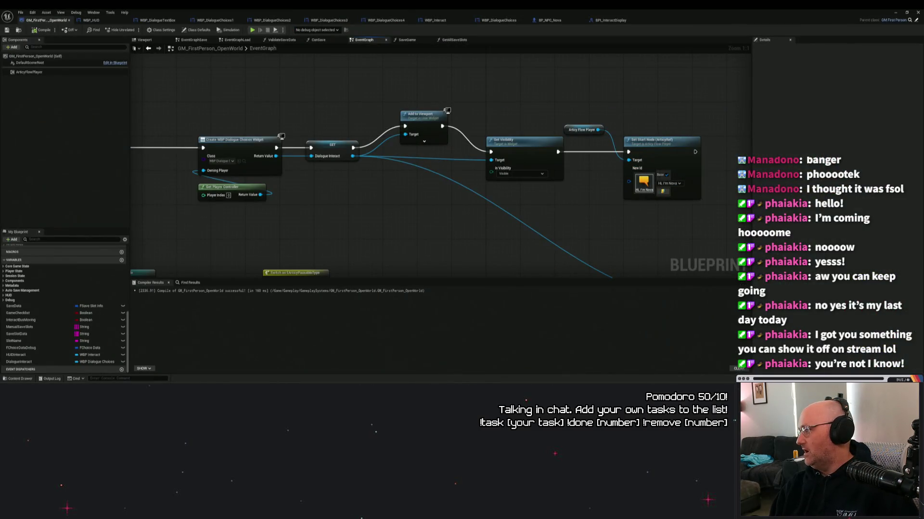